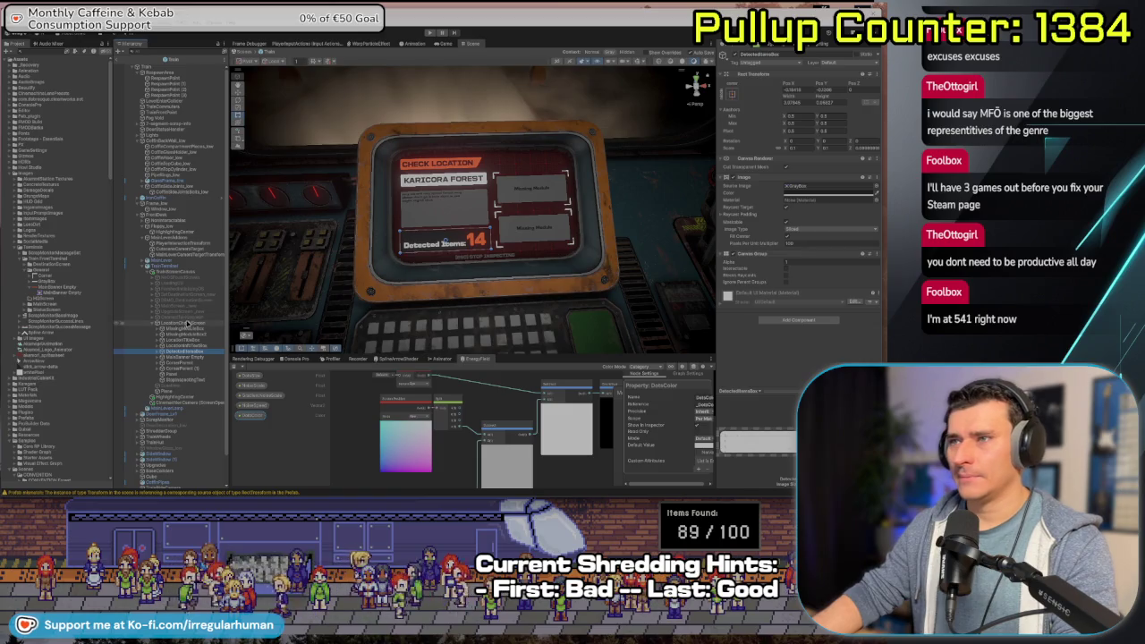
# - On LocationCheckScreen, fill in the DetectedItemsBox entry's start and end scale X, Y, Z values
pyautogui.click(501, 259)
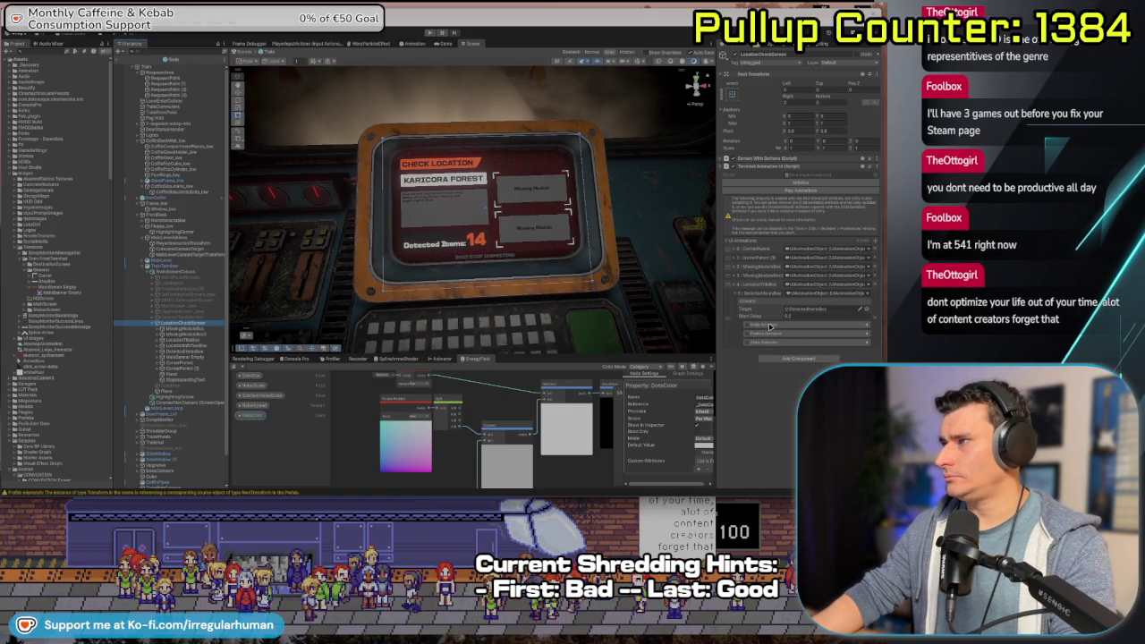
pyautogui.click(792, 332)
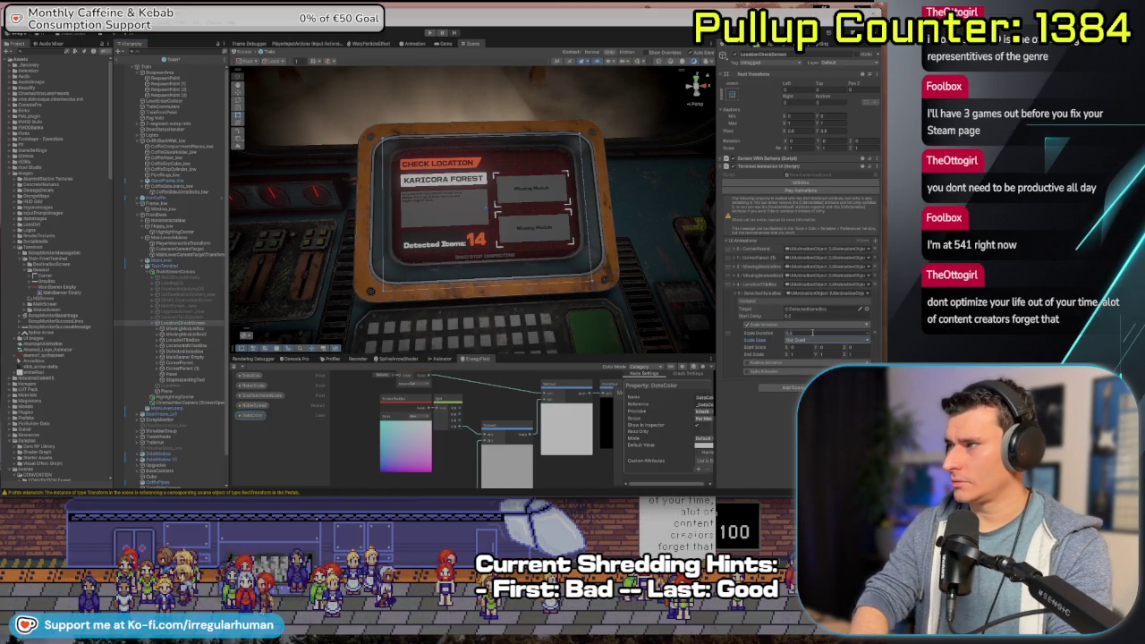
pyautogui.click(832, 347)
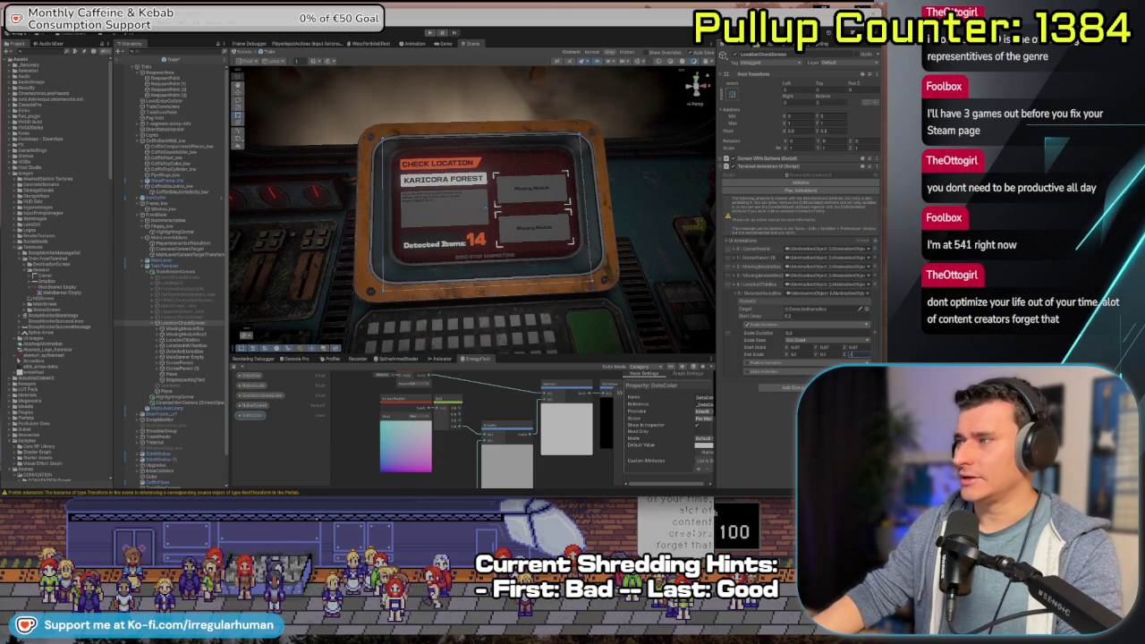
pyautogui.press('Return')
pyautogui.click(805, 340)
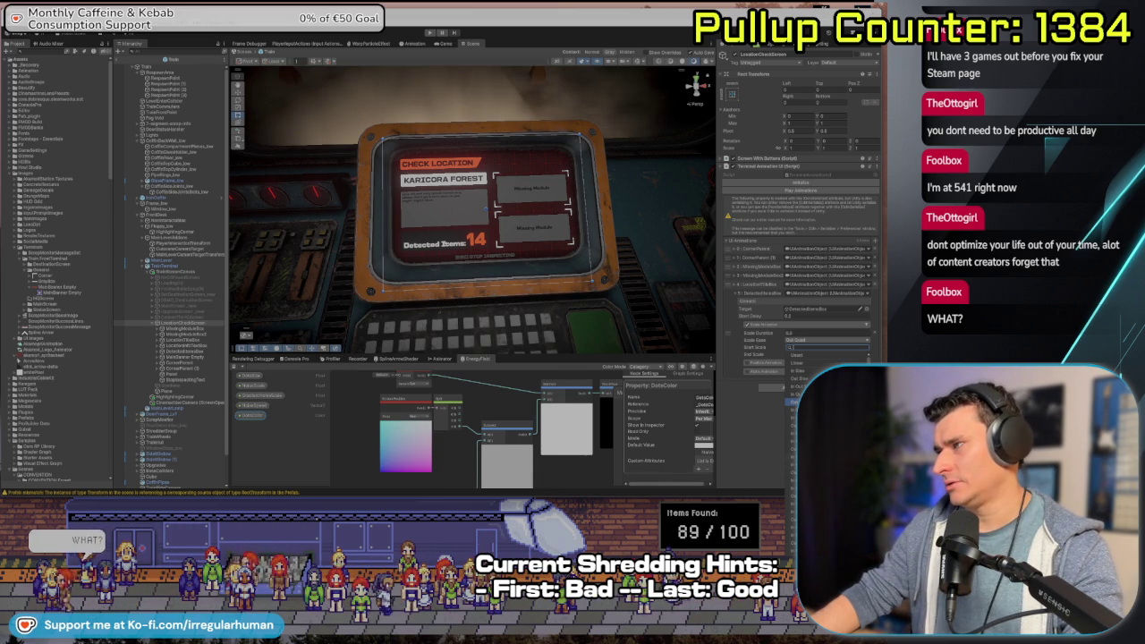
# - Close the scale easing list and expand DetectedItemsBox's Alpha Animation settings
pyautogui.click(772, 424)
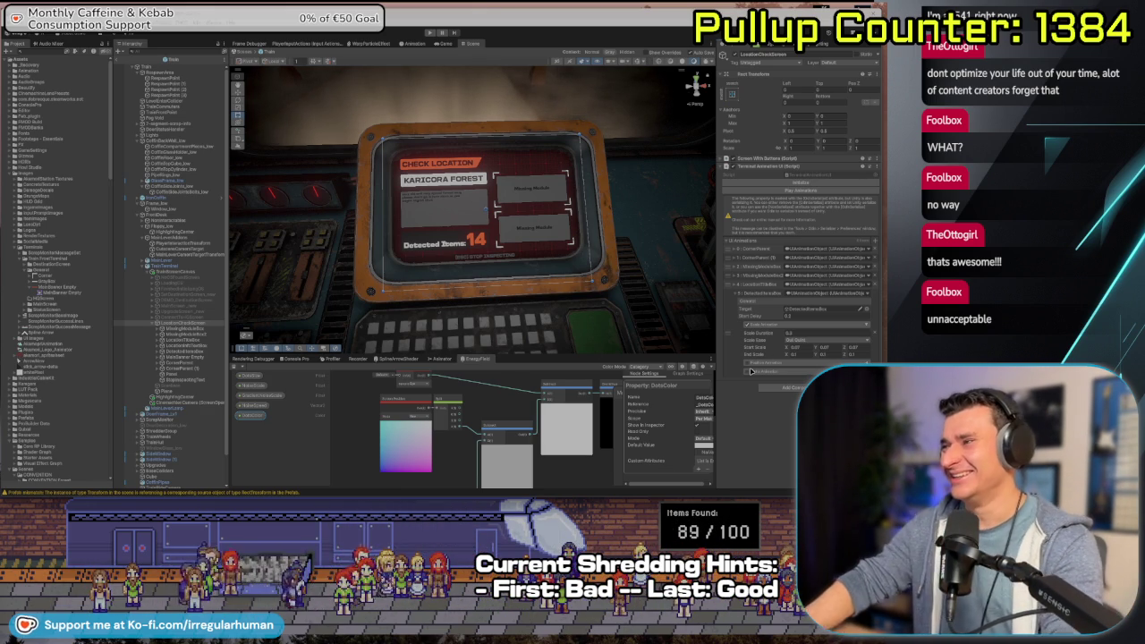
pyautogui.click(792, 370)
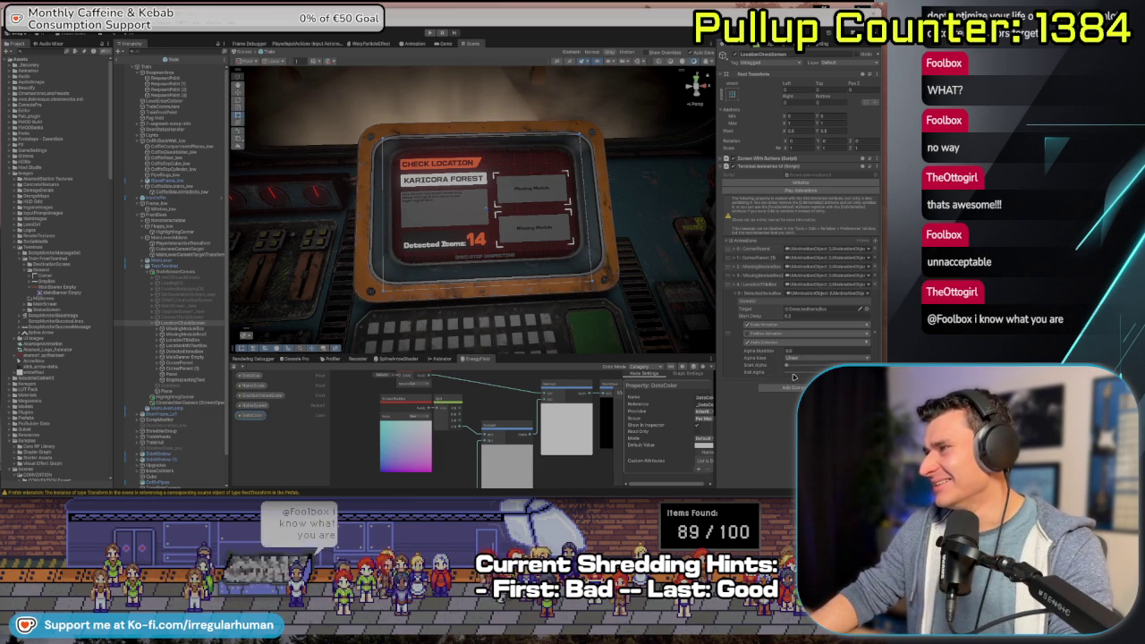
# - Confirm the DetectedItemsBox alpha duration and collapse its animation entry
pyautogui.press('Return')
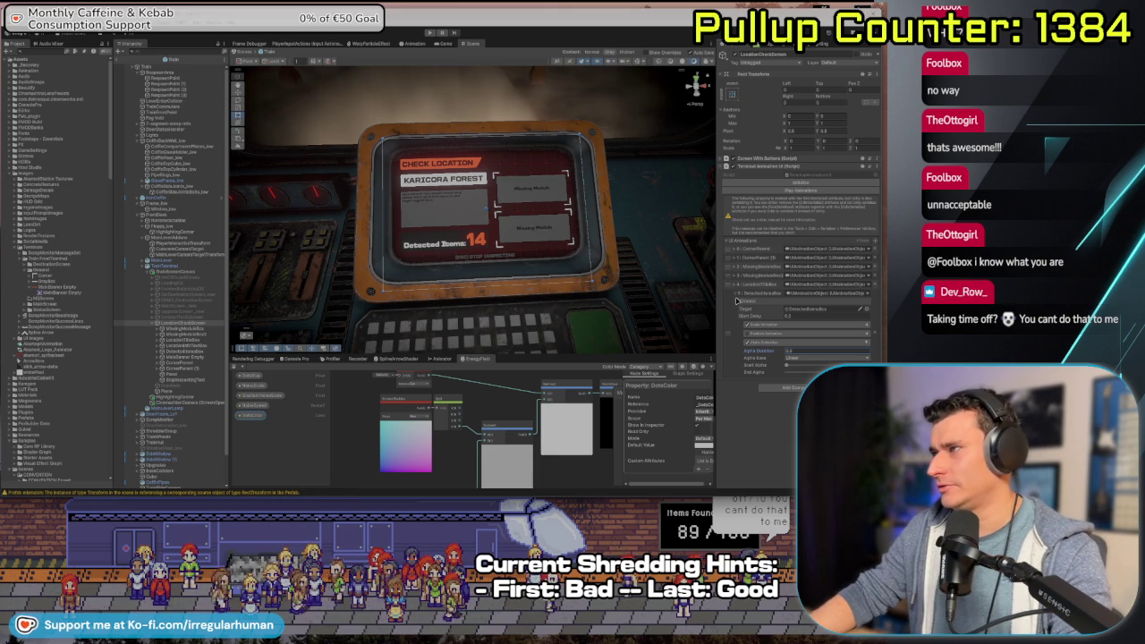
pyautogui.click(735, 296)
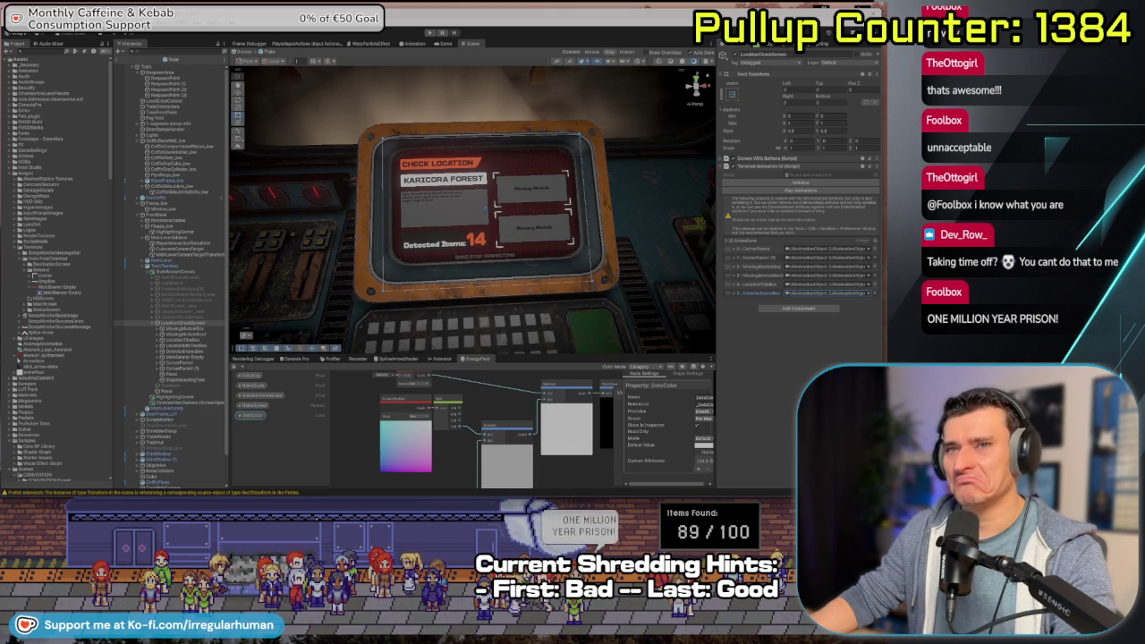
# - Add a UIAnimationObject entry targeting LocationInfoTextBox with a 2.5 start delay
pyautogui.click(785, 308)
pyautogui.click(873, 225)
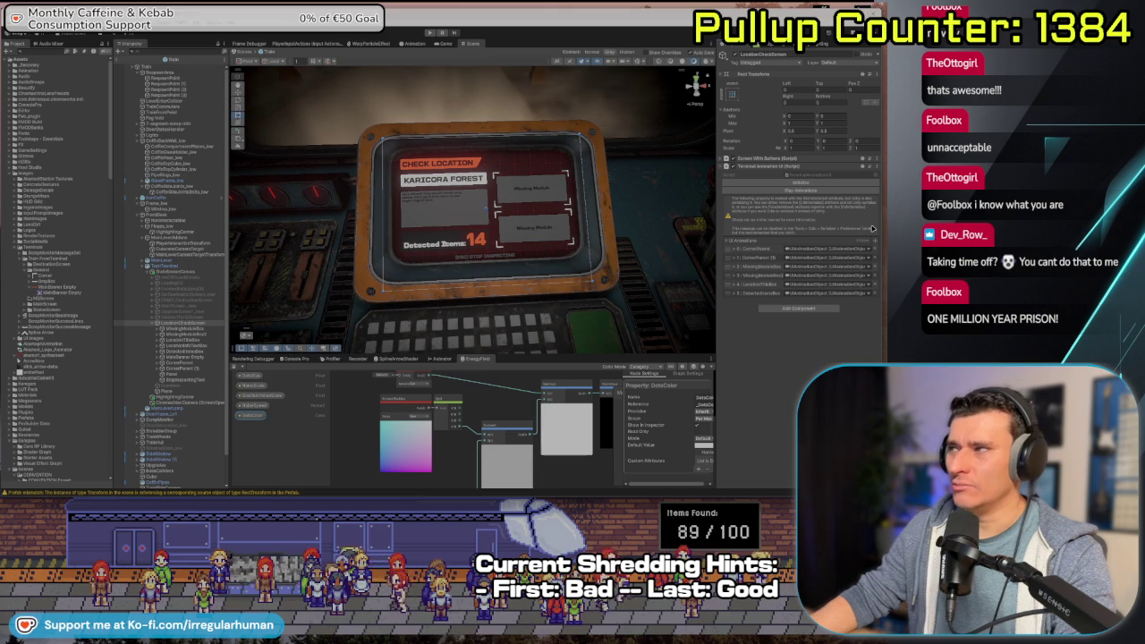
pyautogui.click(875, 242)
pyautogui.click(775, 266)
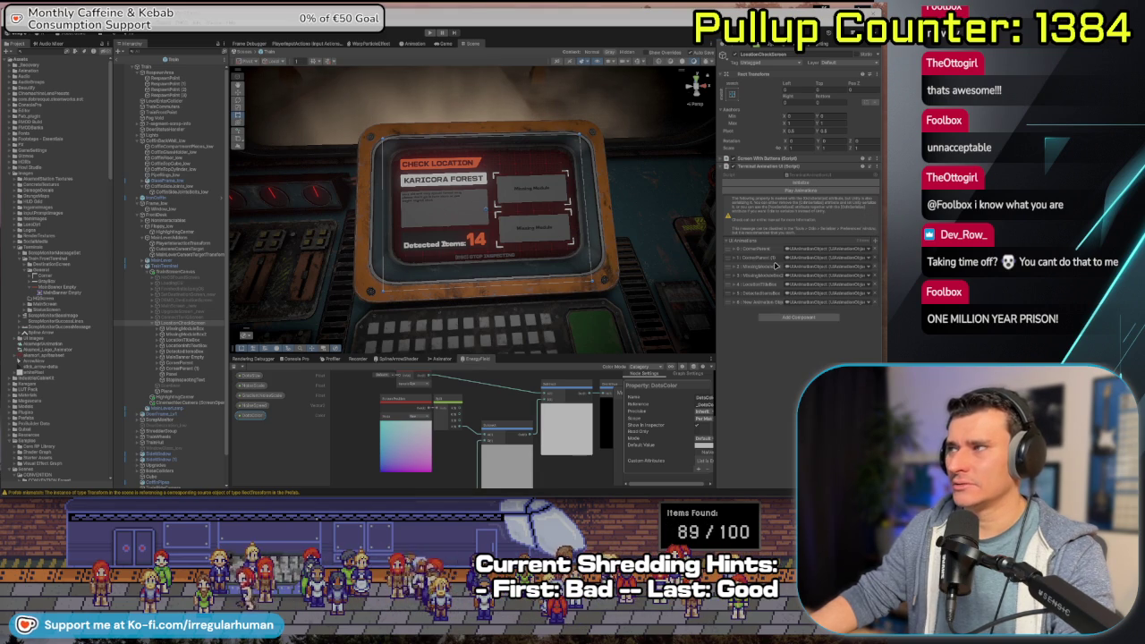
pyautogui.click(736, 304)
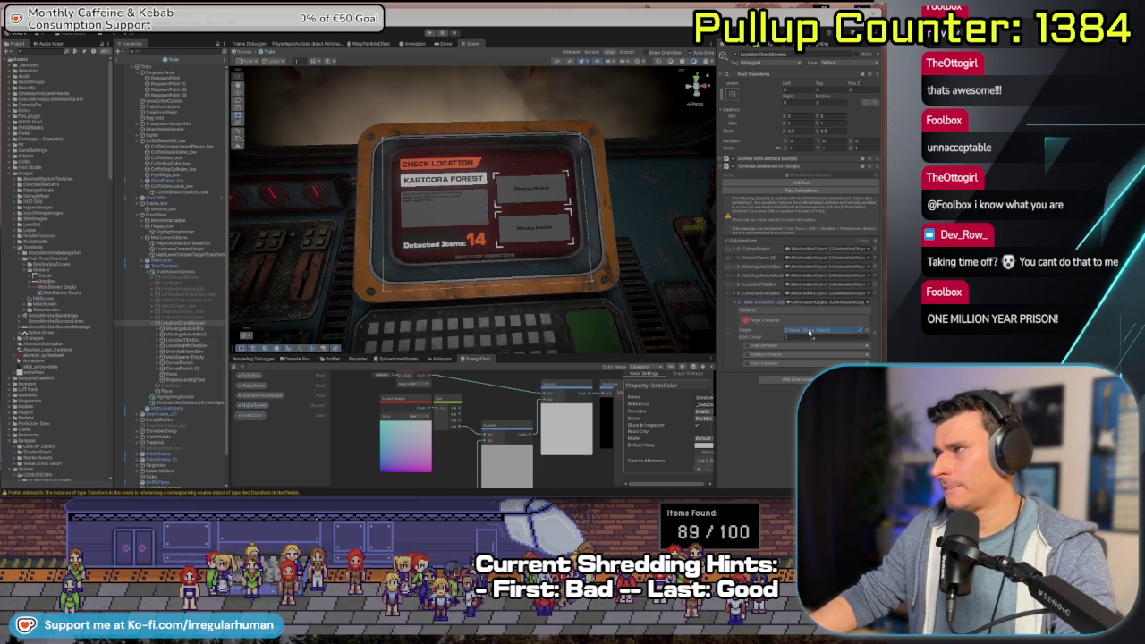
pyautogui.moveTo(810, 332); pyautogui.dragTo(810, 333)
pyautogui.write('2.5')
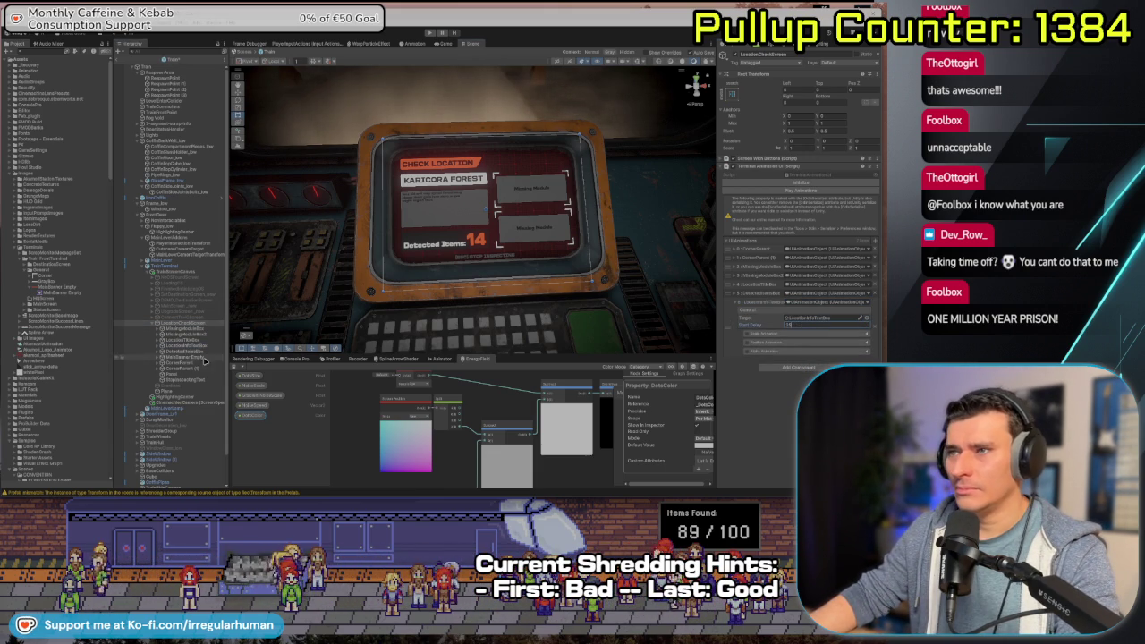
pyautogui.click(183, 346)
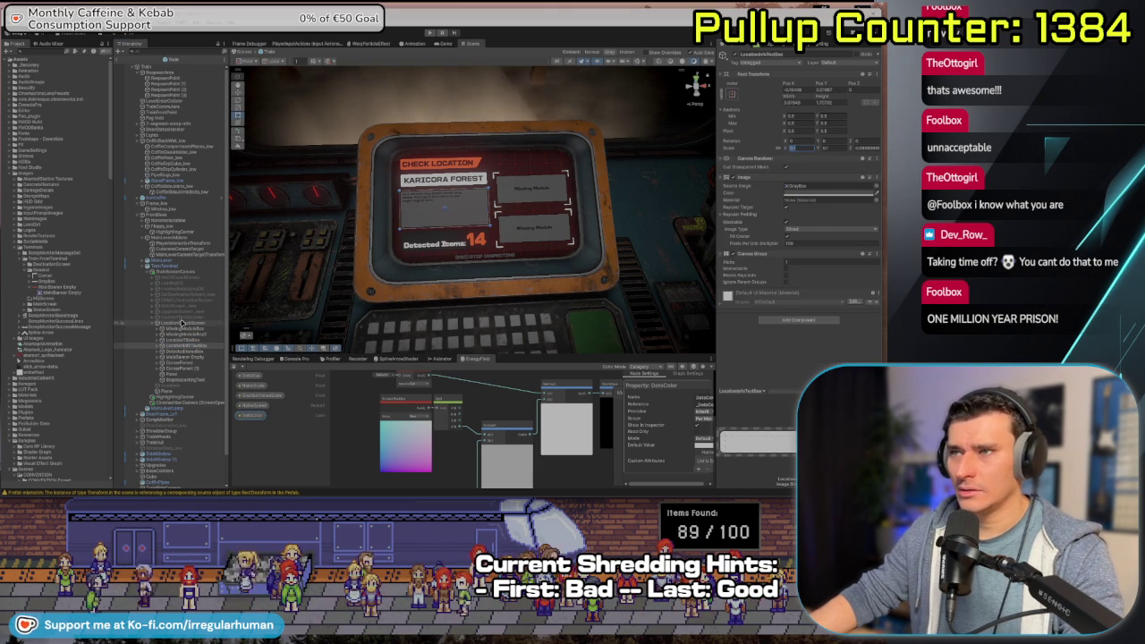
# - Give the LocationInfoTextBox entry start scale X 0.8, 0.2 s scale duration and Out Quint easing
pyautogui.click(179, 322)
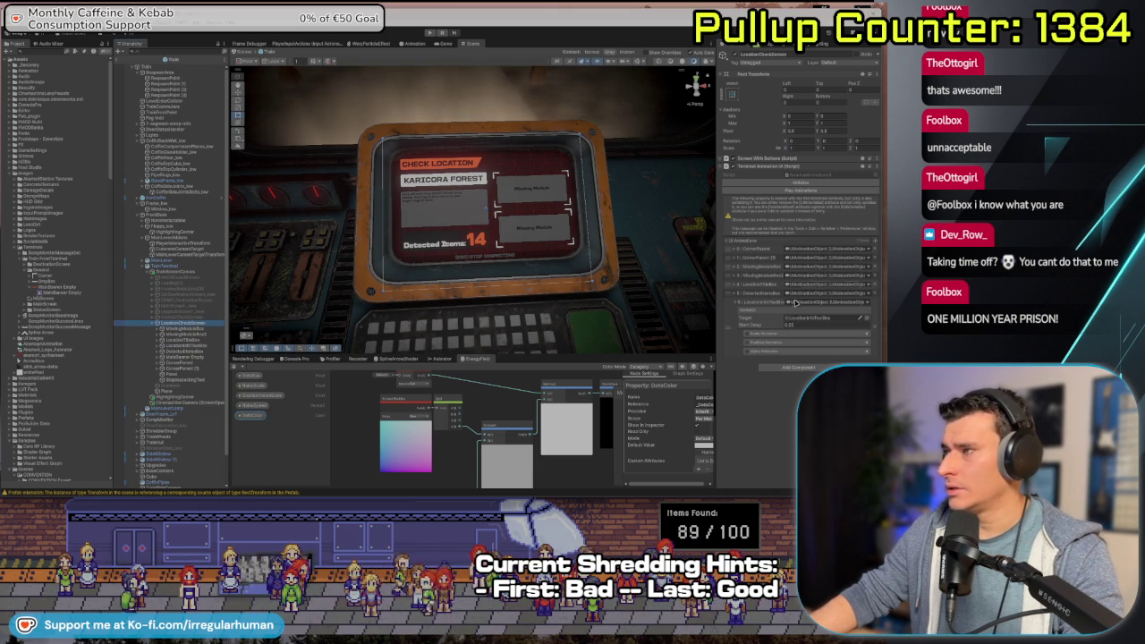
pyautogui.click(761, 334)
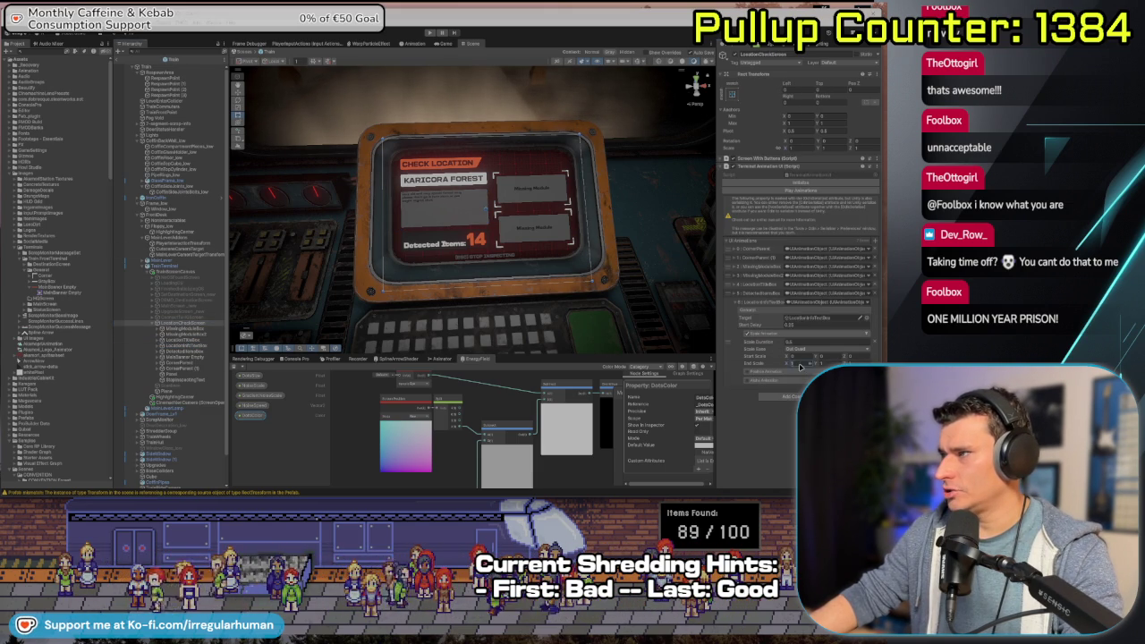
pyautogui.click(797, 356)
pyautogui.write('0.8')
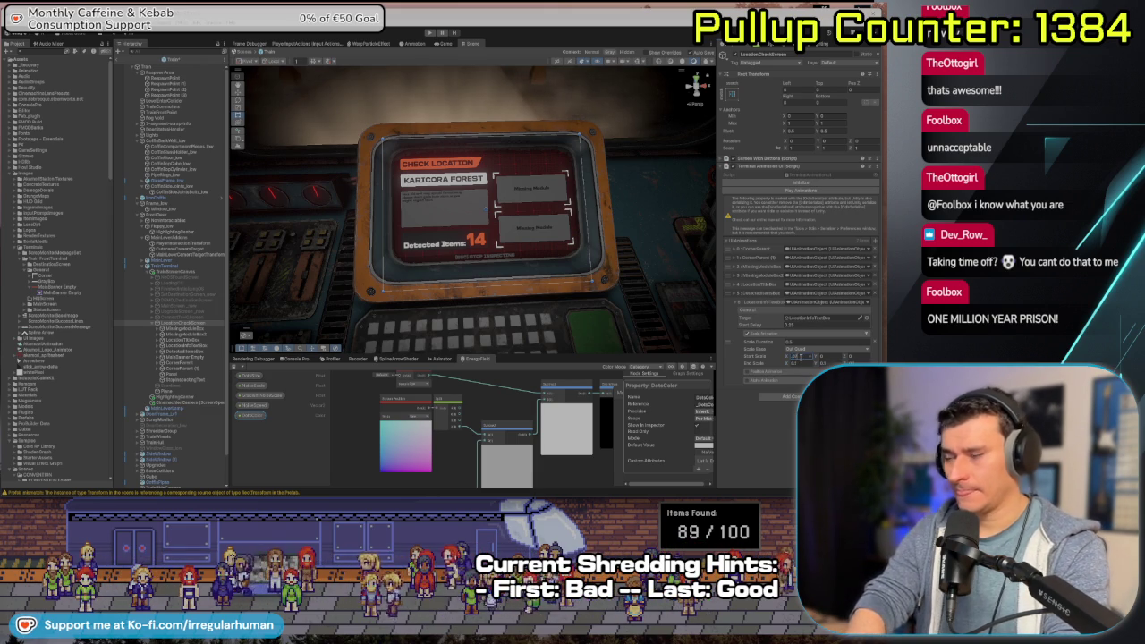
pyautogui.press('Tab')
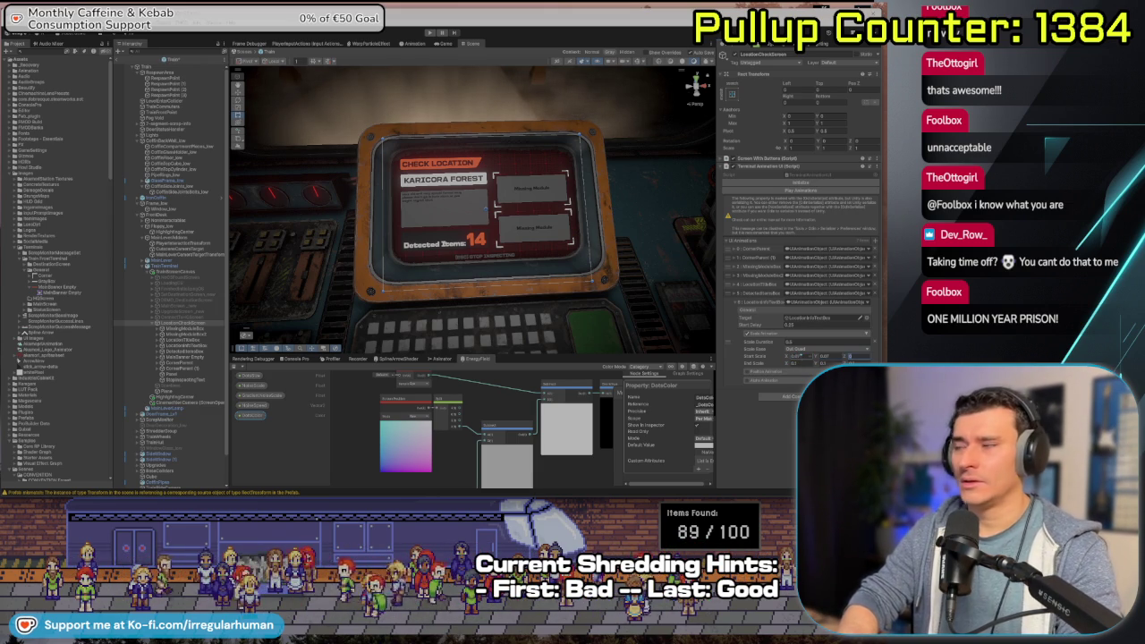
pyautogui.click(803, 343)
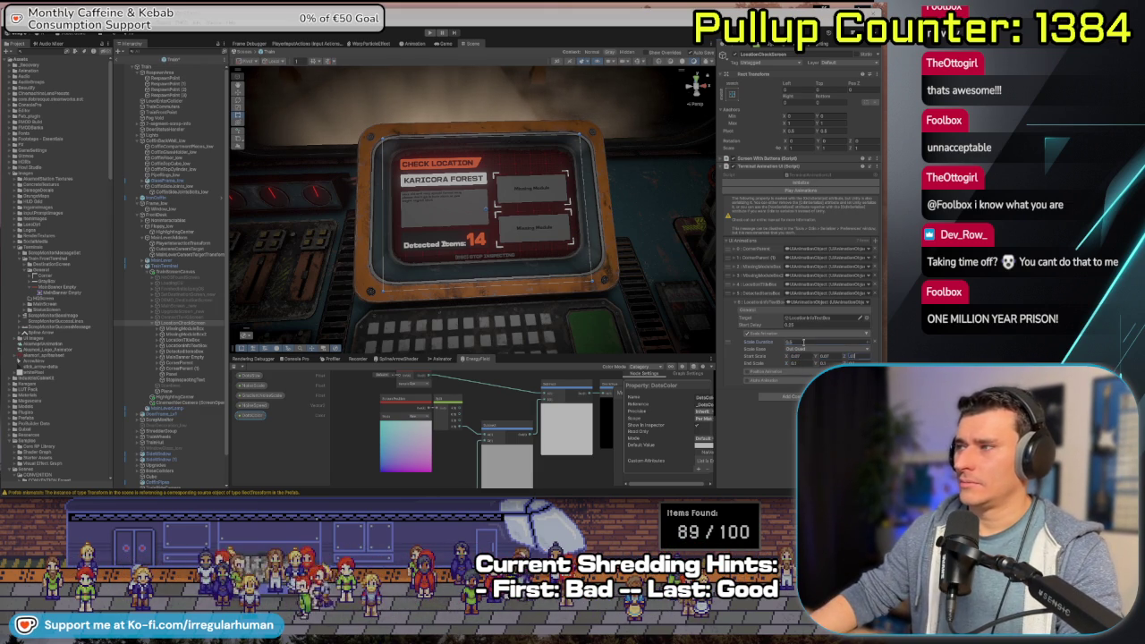
pyautogui.write('0.2')
pyautogui.click(803, 349)
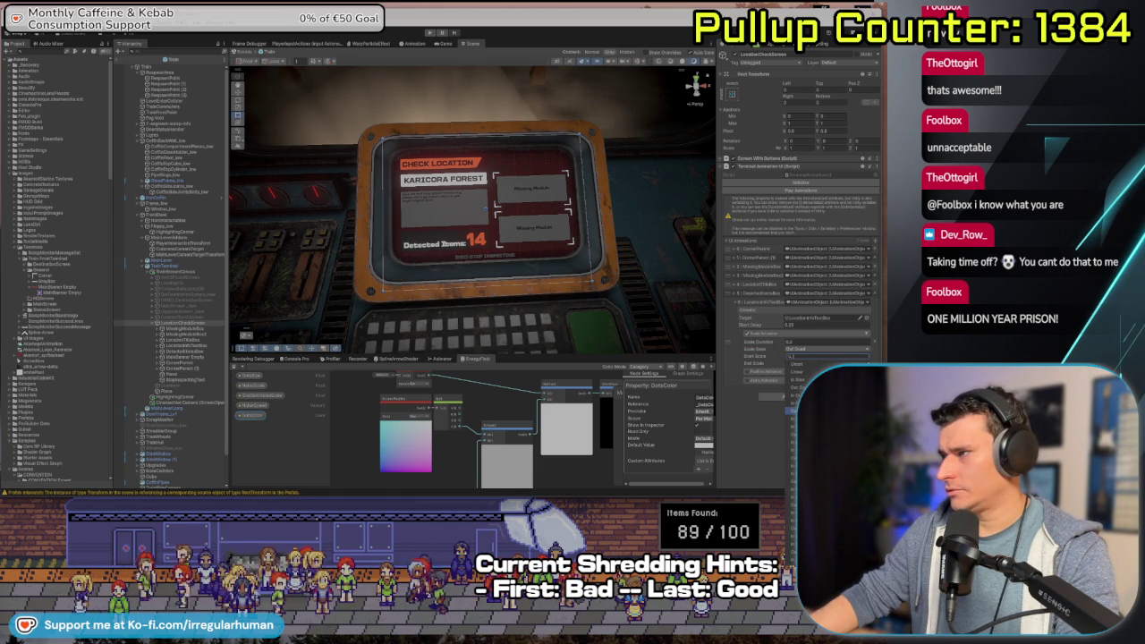
pyautogui.click(797, 356)
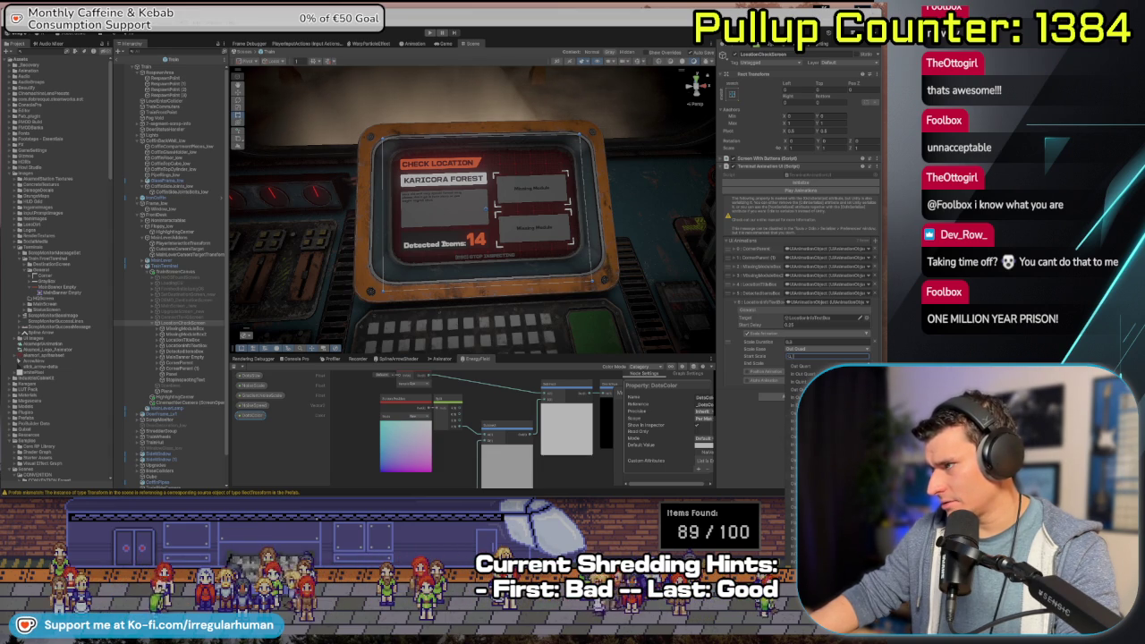
pyautogui.click(792, 387)
# - Set the LocationInfoTextBox entry's alpha fade duration to 0.4 seconds
pyautogui.click(747, 383)
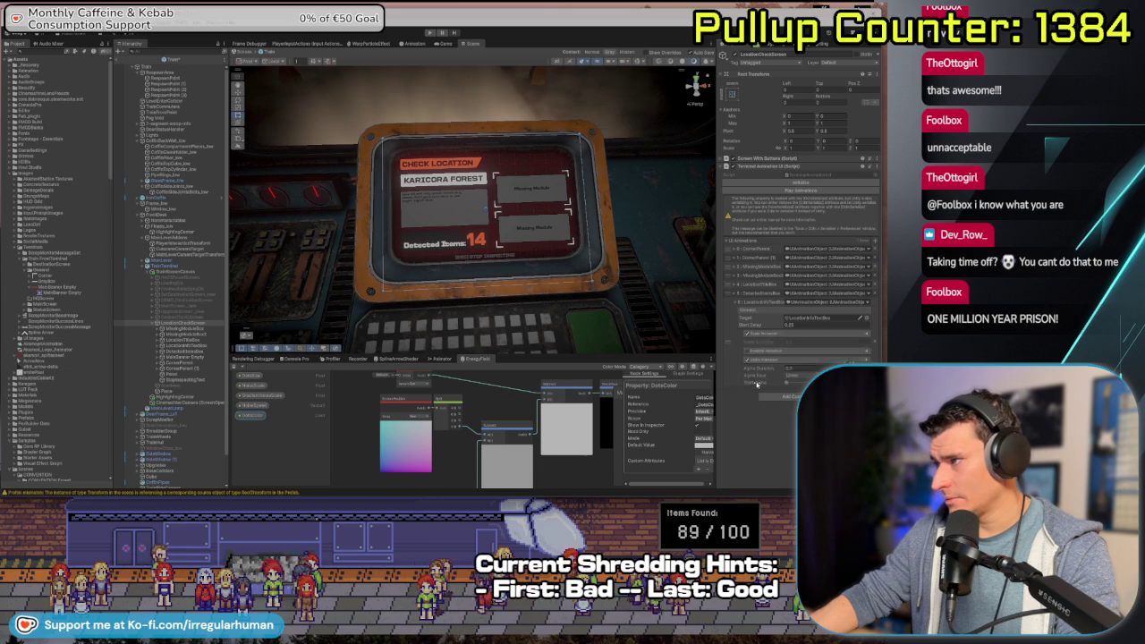
pyautogui.write('0.4')
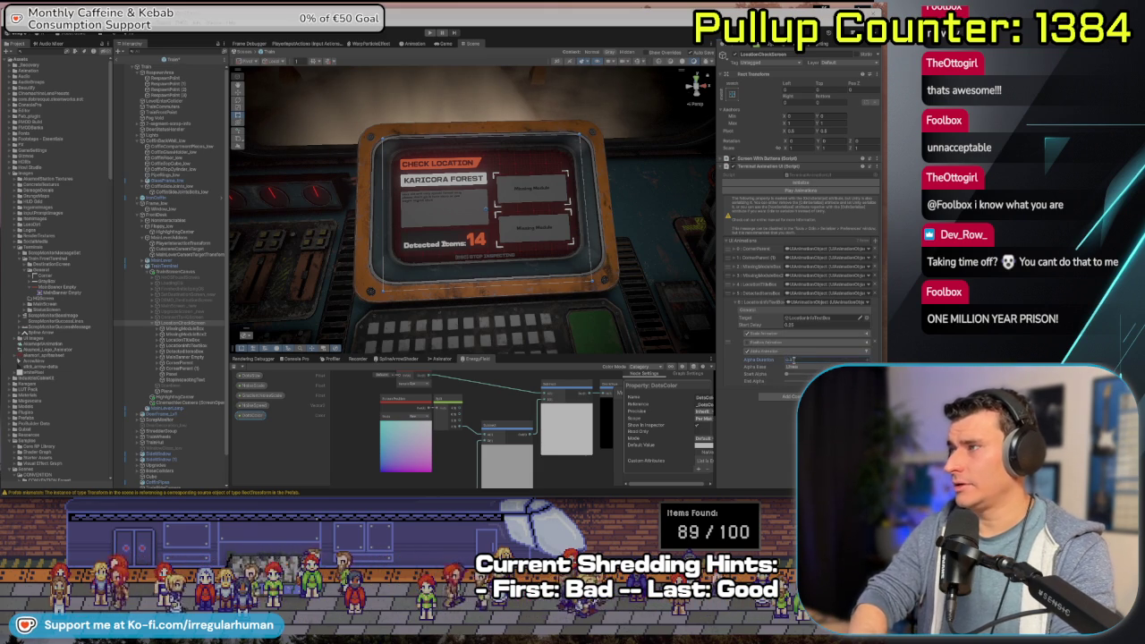
pyautogui.press('Return')
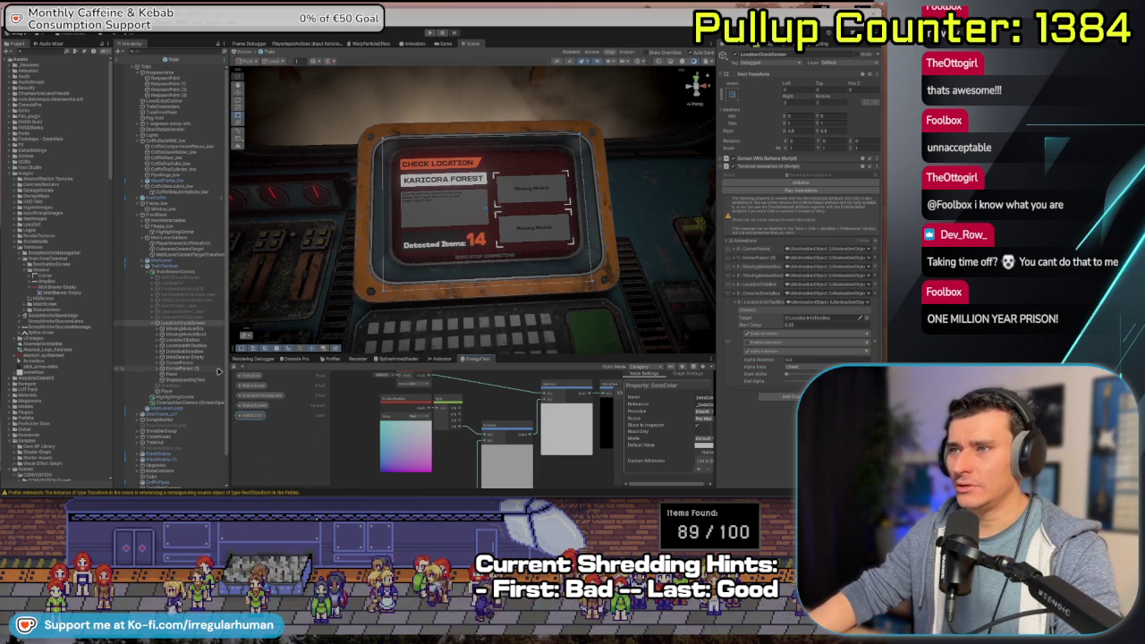
# - Preview DetectedItemsBox's Canvas Group alpha, undo the change, and enter play mode
pyautogui.click(188, 351)
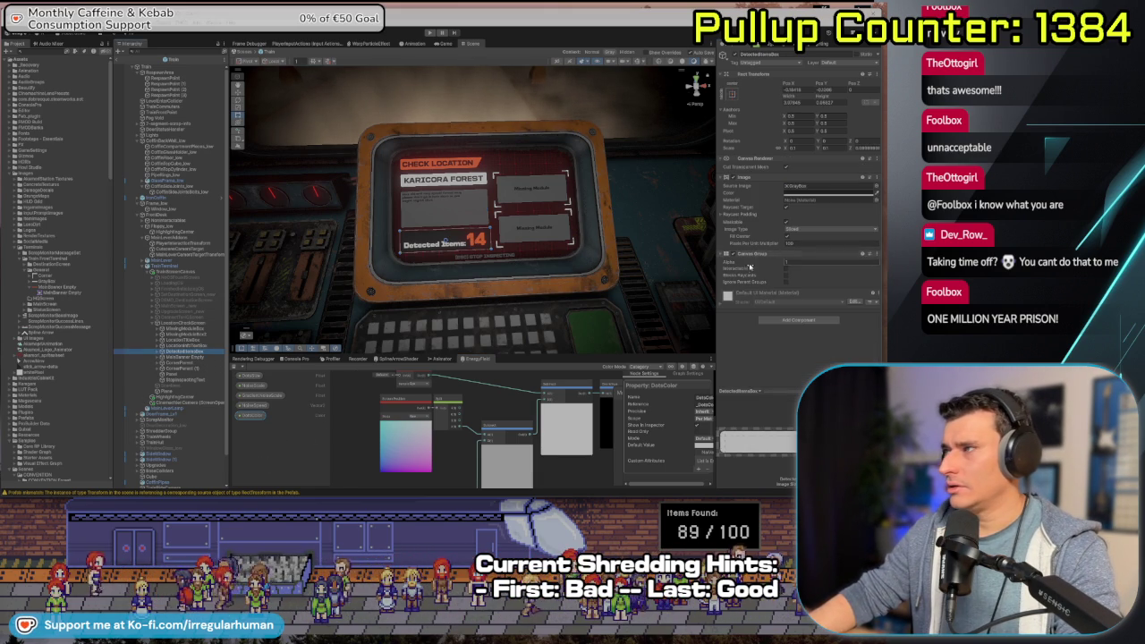
pyautogui.moveTo(752, 266)
pyautogui.mouseDown()
pyautogui.moveTo(729, 266)
pyautogui.moveTo(772, 266)
pyautogui.mouseUp()
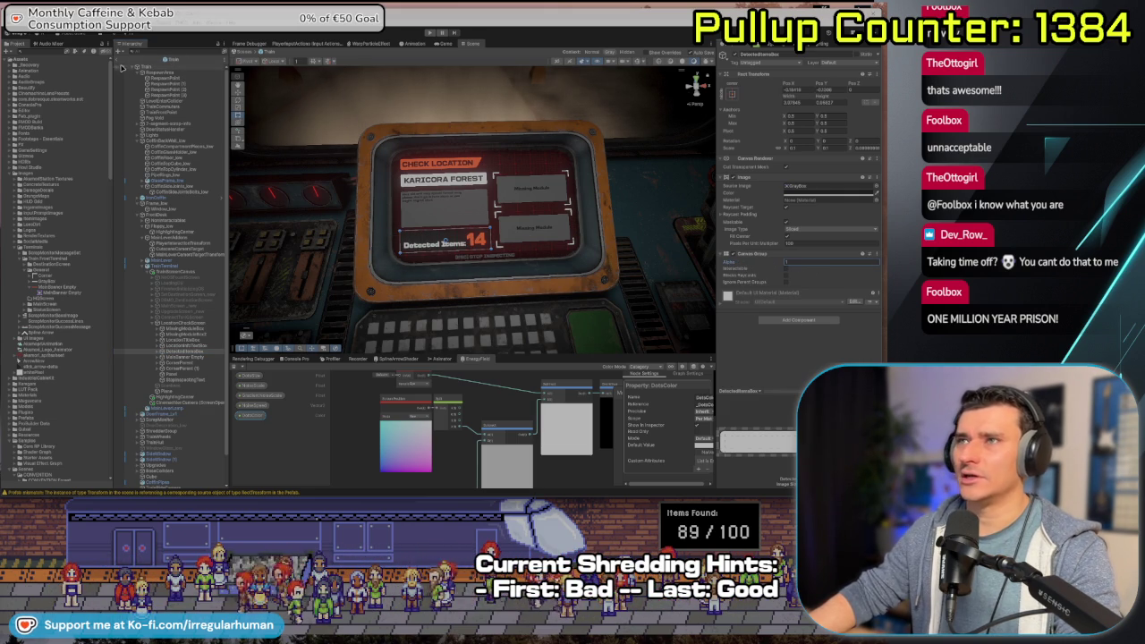
pyautogui.hotkey('ctrl', 'z')
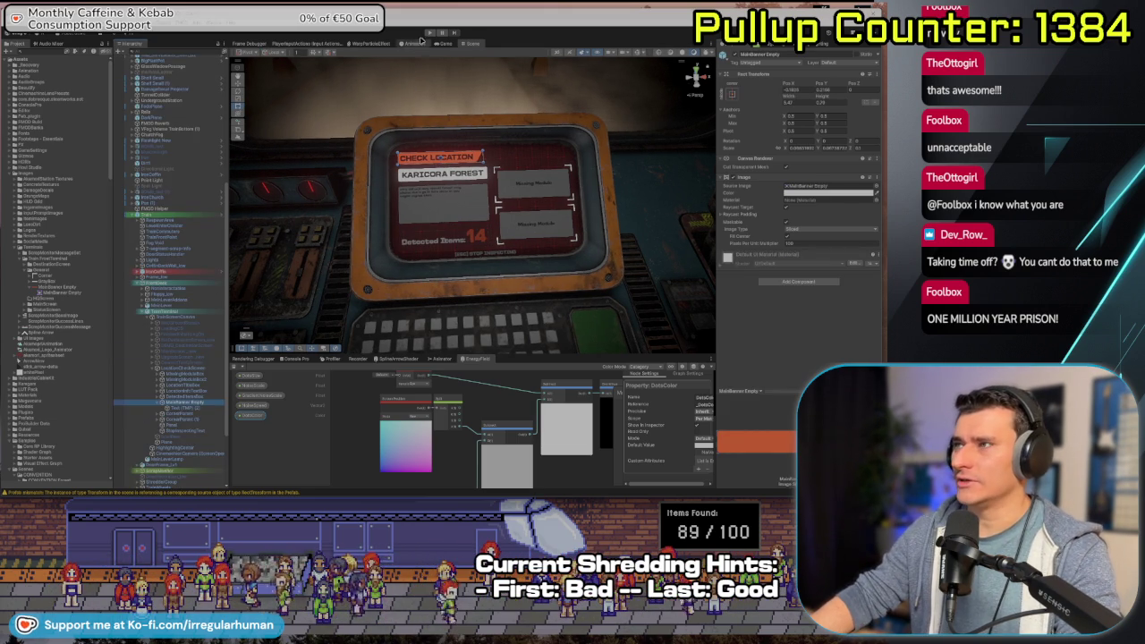
pyautogui.click(430, 32)
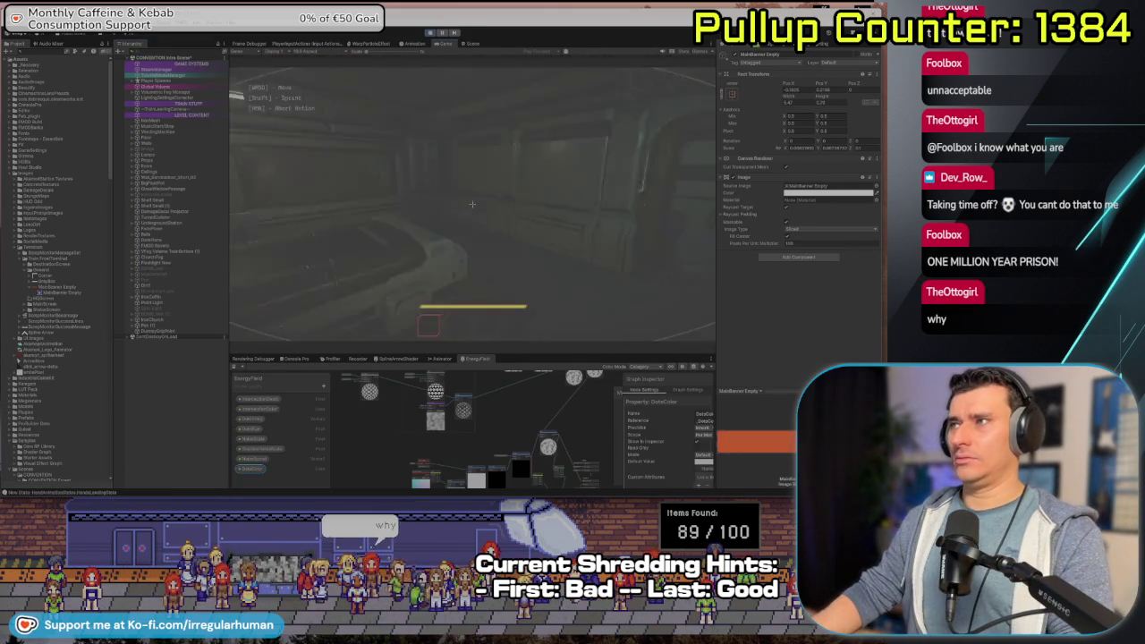
# - Walk the player down the corridor, open the train doors, and approach the train doorway
pyautogui.press('w')
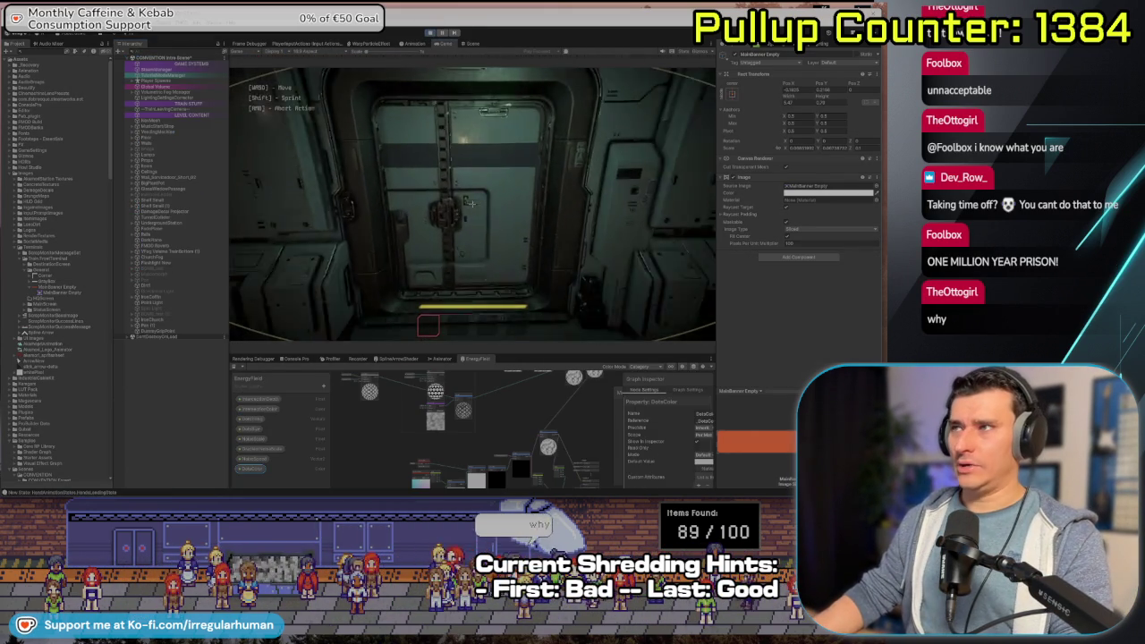
pyautogui.moveTo(473, 204)
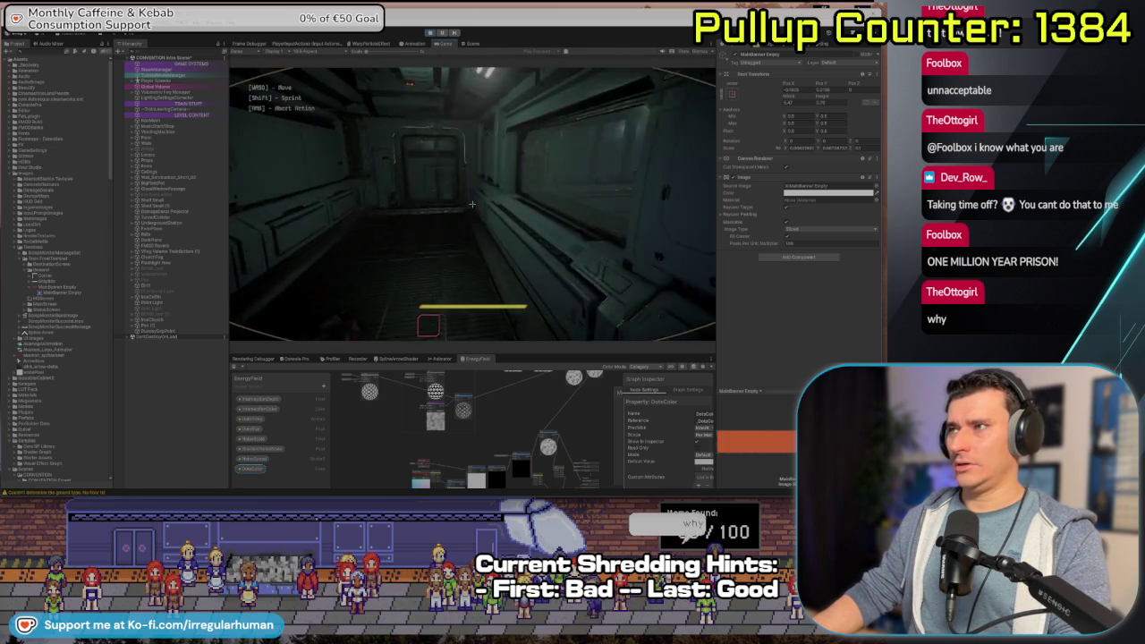
pyautogui.press('w')
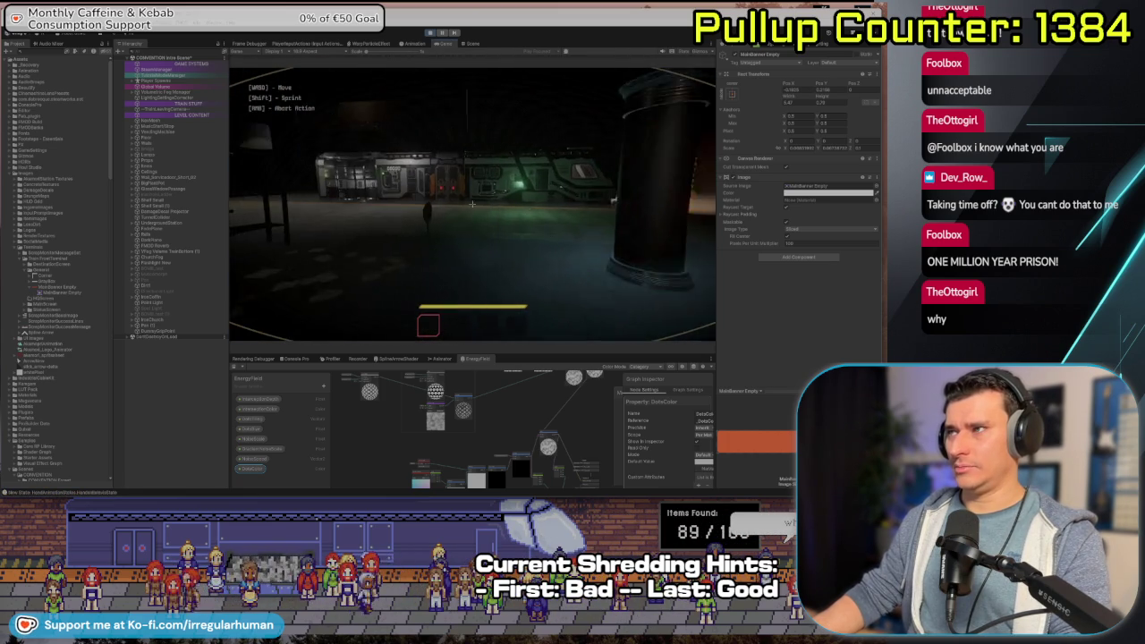
pyautogui.press('w')
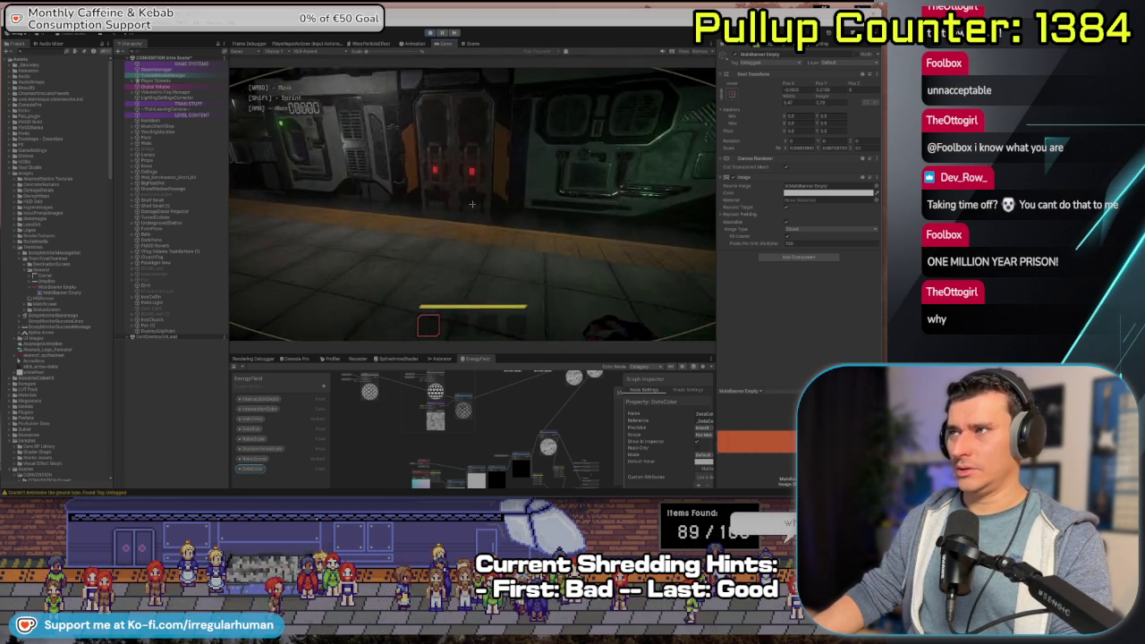
pyautogui.press('w')
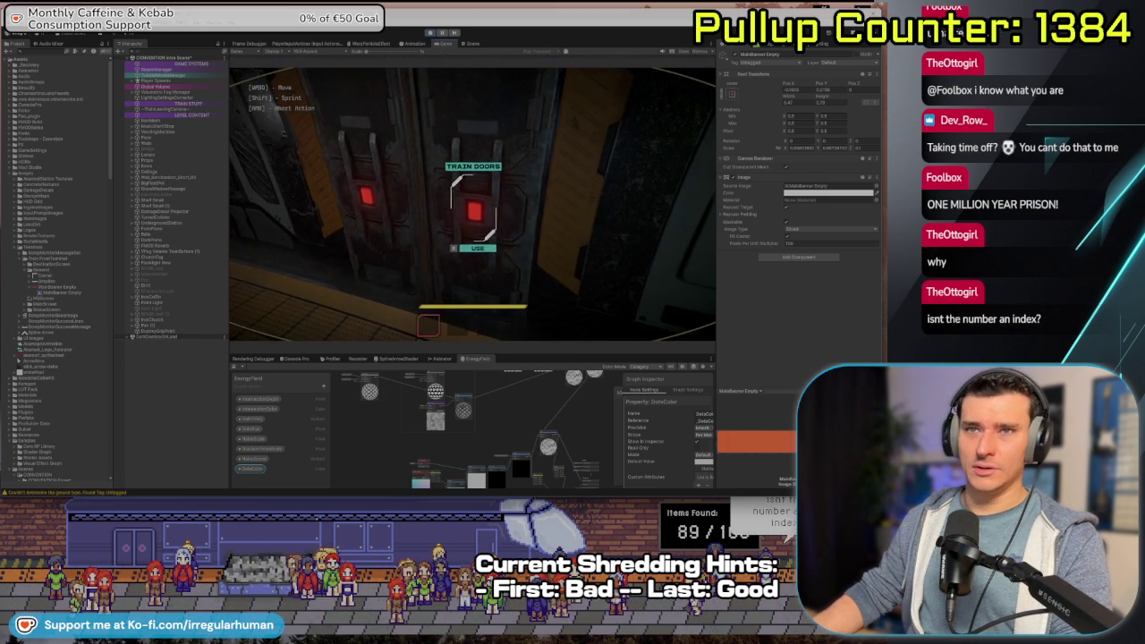
pyautogui.click(472, 204)
pyautogui.press('w')
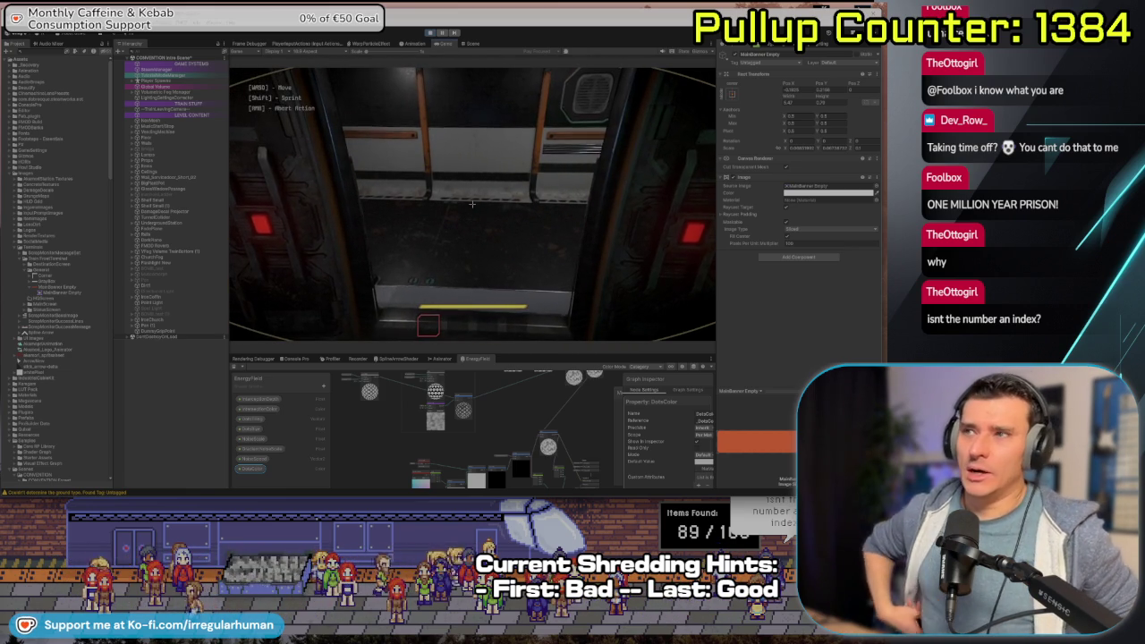
pyautogui.press('s')
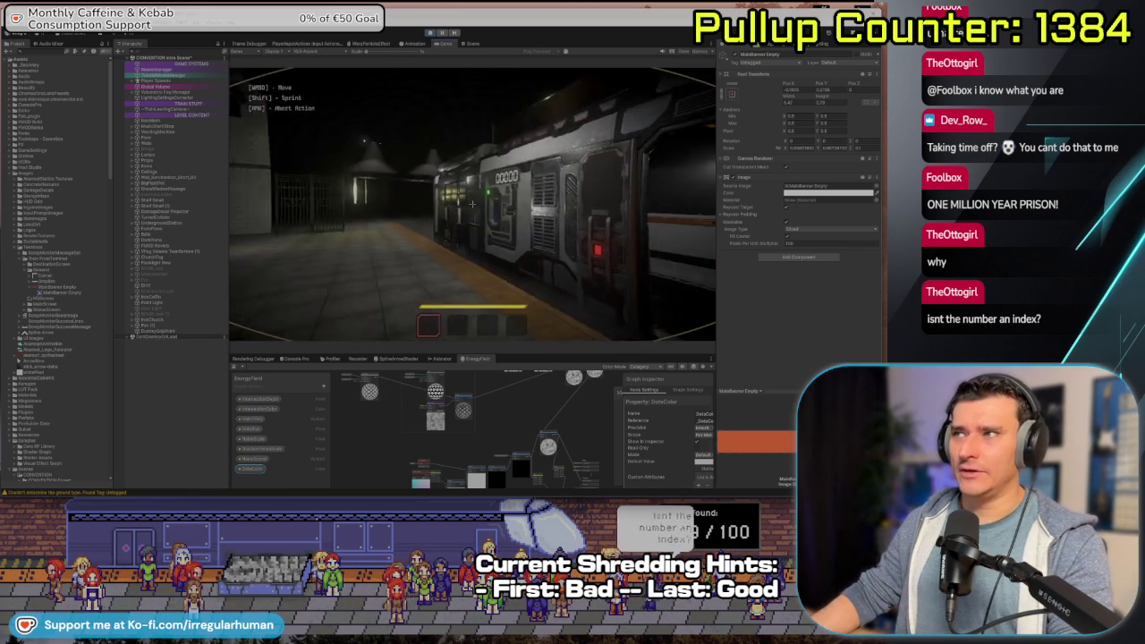
pyautogui.press('w')
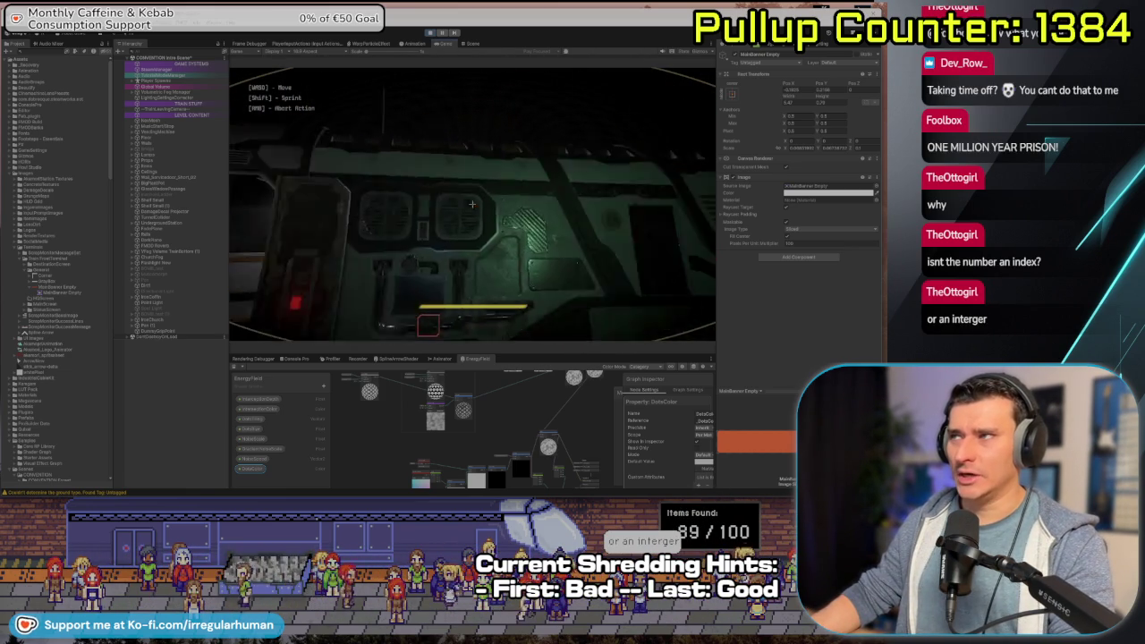
pyautogui.press('s')
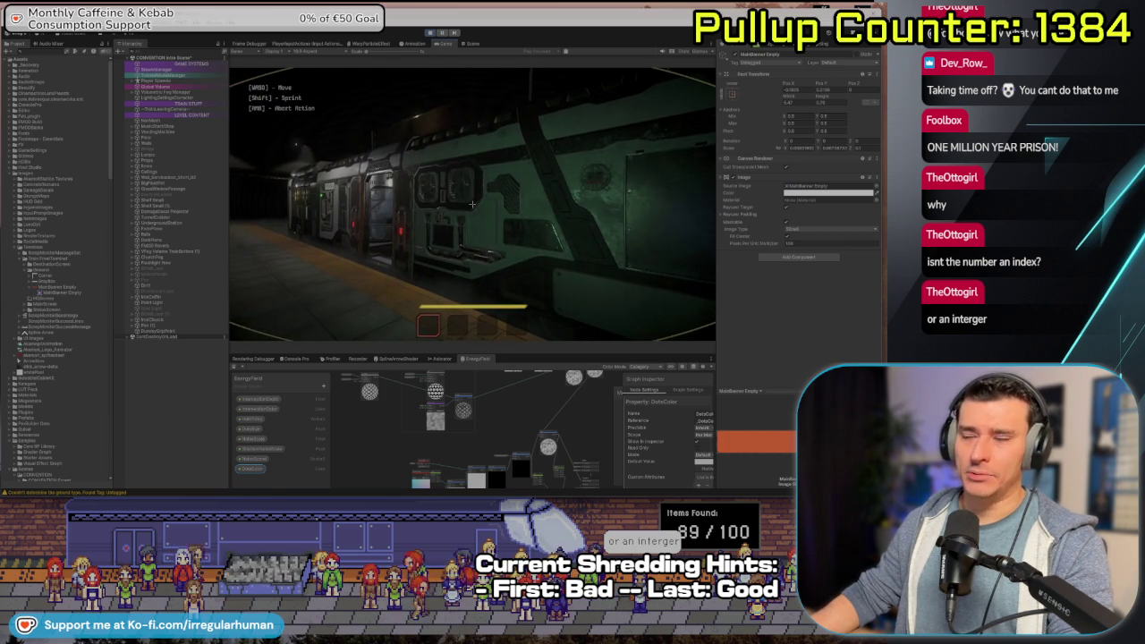
pyautogui.press('w')
pyautogui.press('w')
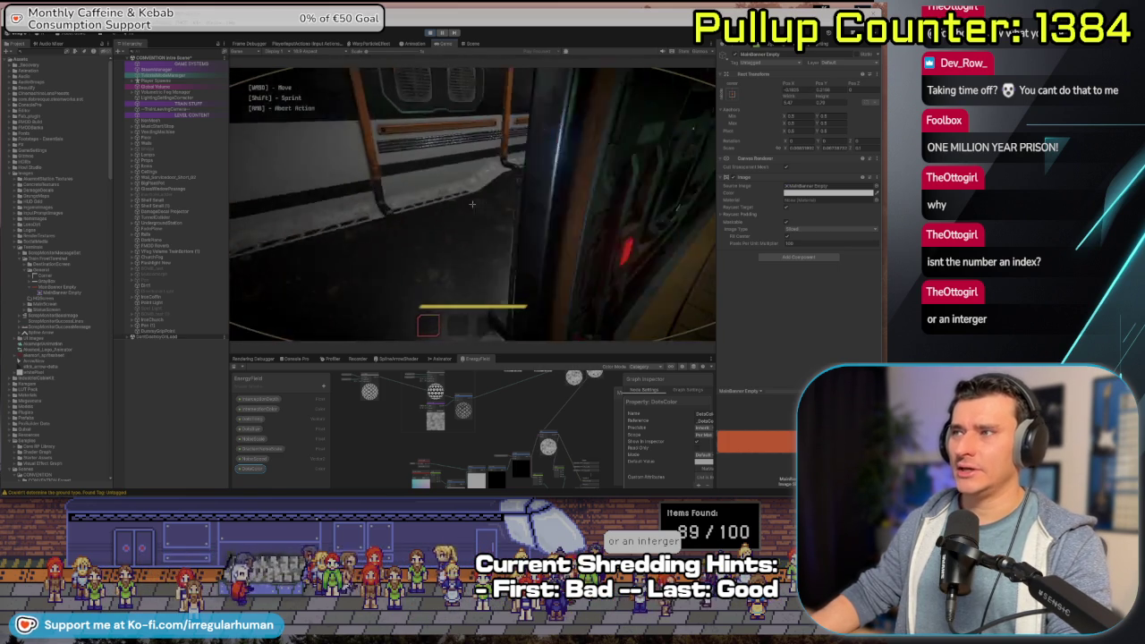
# - Use the train terminal to open the Check Location screen for Karicora Forest
pyautogui.press('e')
pyautogui.press('s')
pyautogui.press('e')
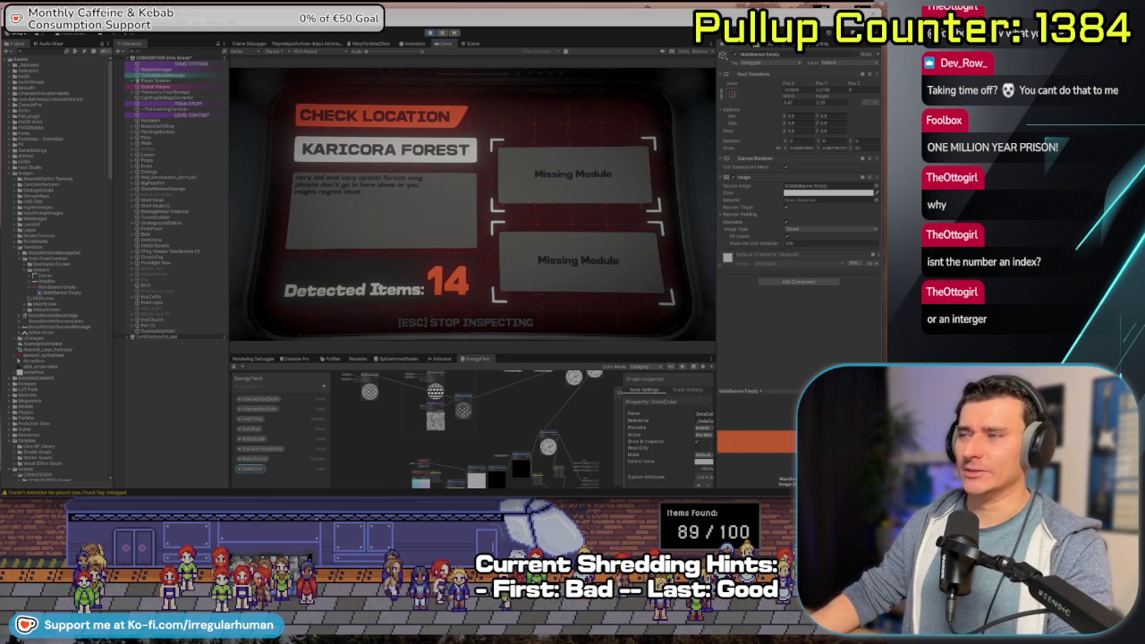
# - Open the Select Destination and Check Location pages repeatedly, returning to the main menu each time
pyautogui.press('Escape')
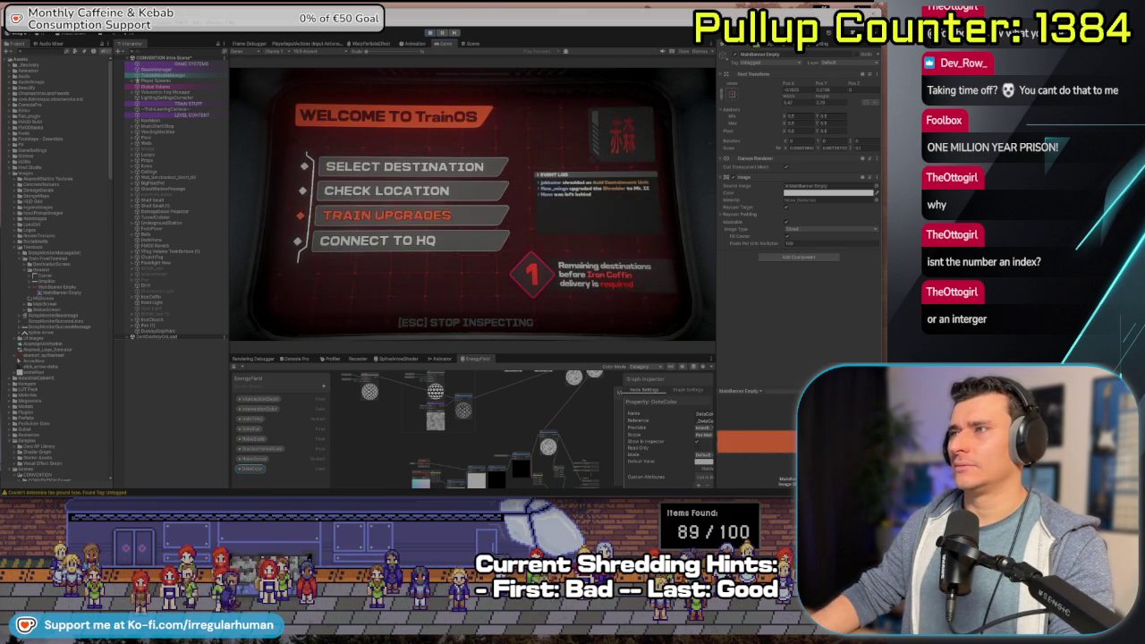
pyautogui.press('Up')
pyautogui.press('Up')
pyautogui.press('Return')
pyautogui.press('Escape')
pyautogui.press('Return')
pyautogui.press('Escape')
pyautogui.press('Return')
pyautogui.press('Escape')
pyautogui.press('Down')
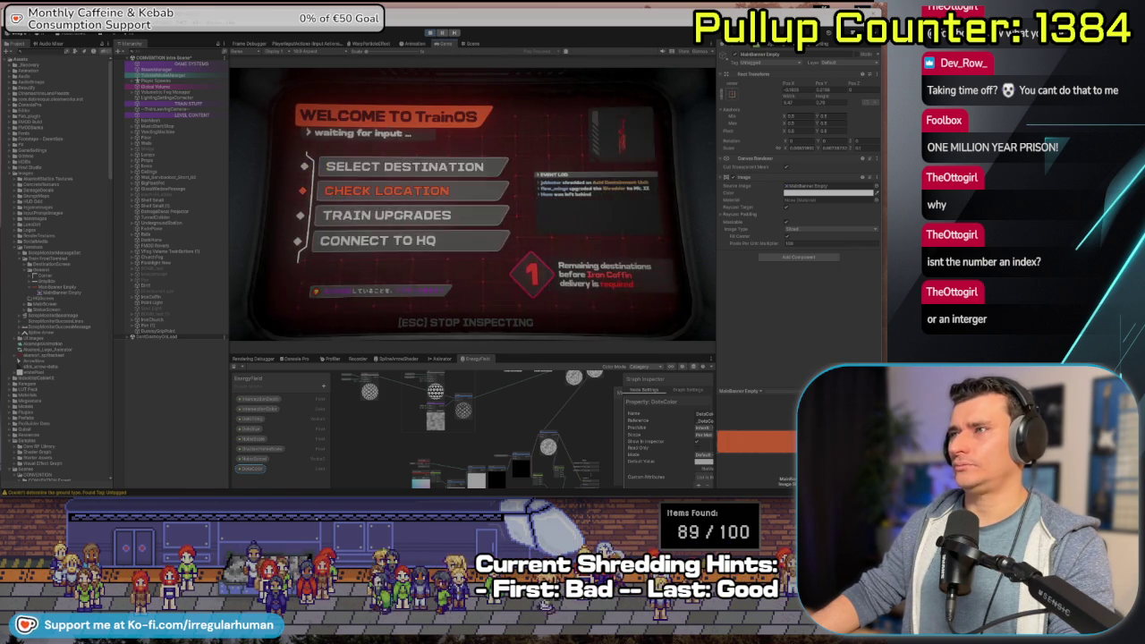
pyautogui.press('Return')
pyautogui.press('Escape')
pyautogui.press('Return')
pyautogui.press('Escape')
# - Try the Train Upgrades, Connect to HQ and Check Location pages, ending at the TrainOS main menu
pyautogui.press('Down')
pyautogui.press('Return')
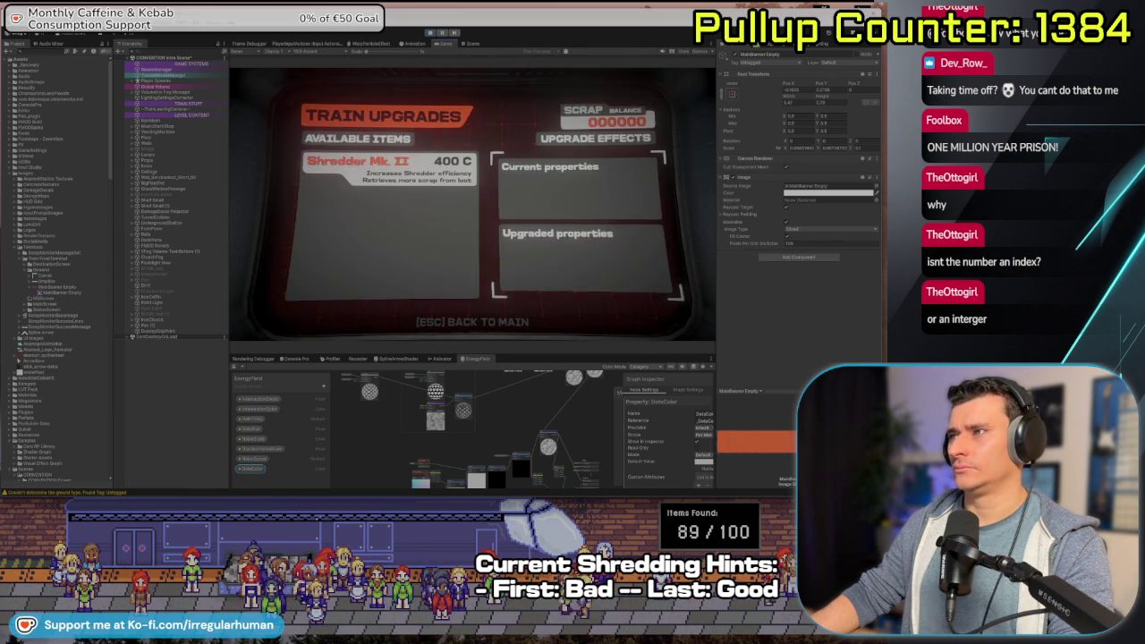
pyautogui.press('Escape')
pyautogui.press('Down')
pyautogui.press('Return')
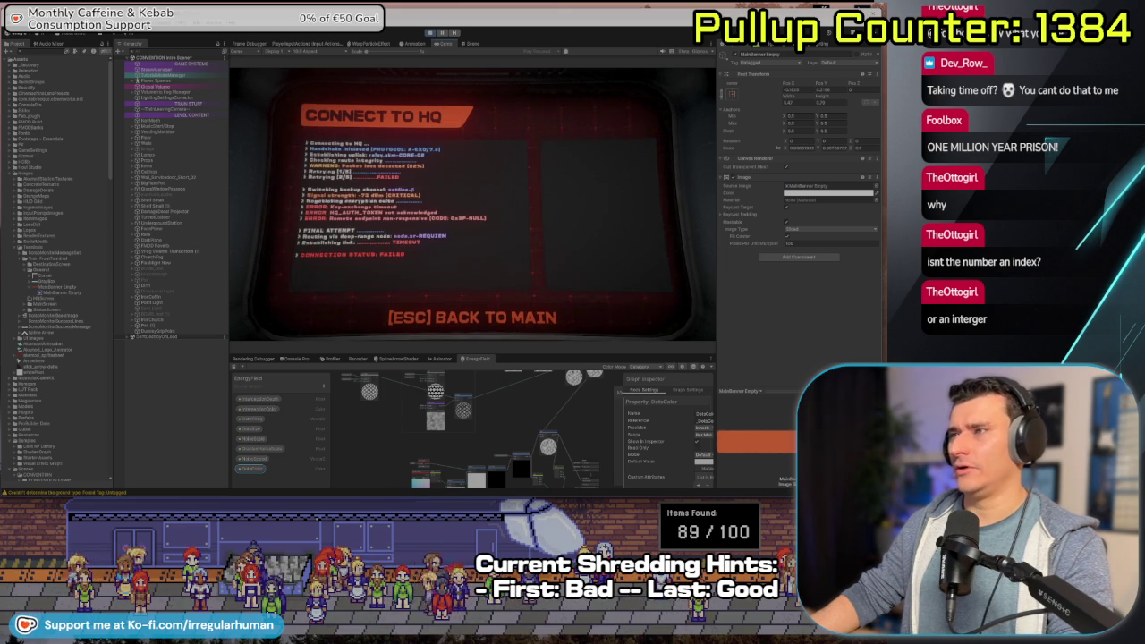
pyautogui.press('Escape')
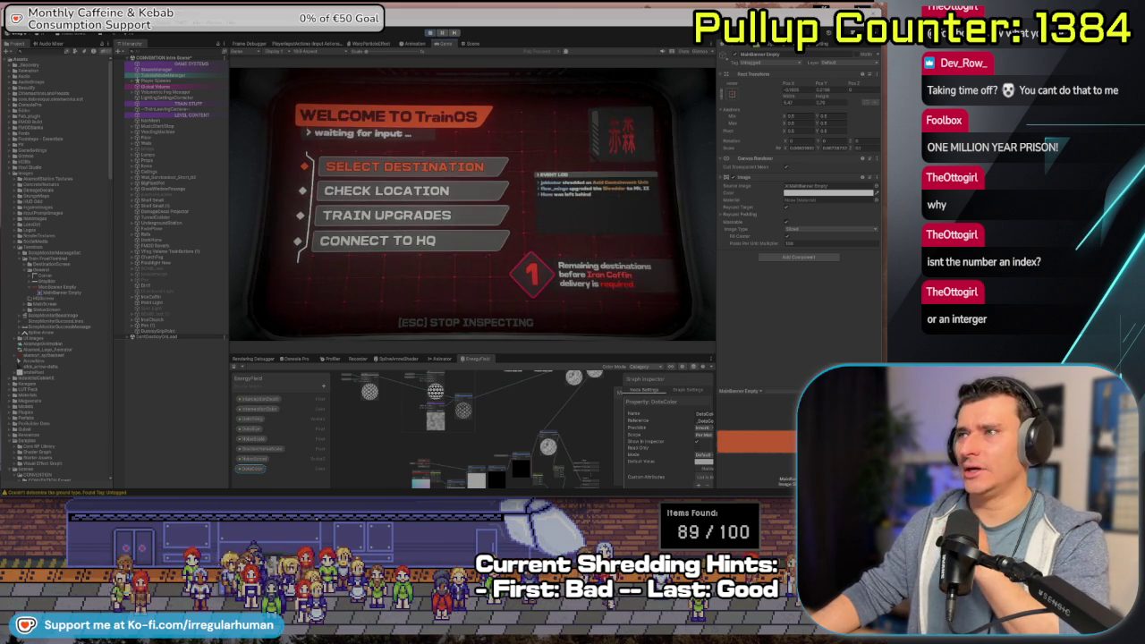
pyautogui.press('Down')
pyautogui.press('Up')
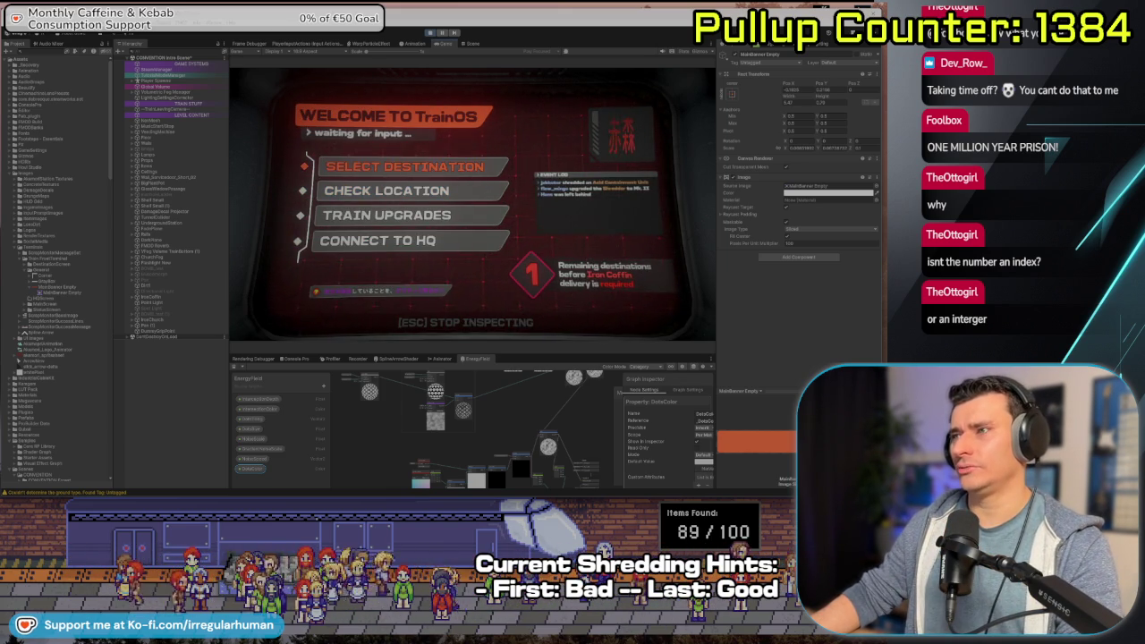
pyautogui.press('Up')
pyautogui.press('Up')
pyautogui.press('Return')
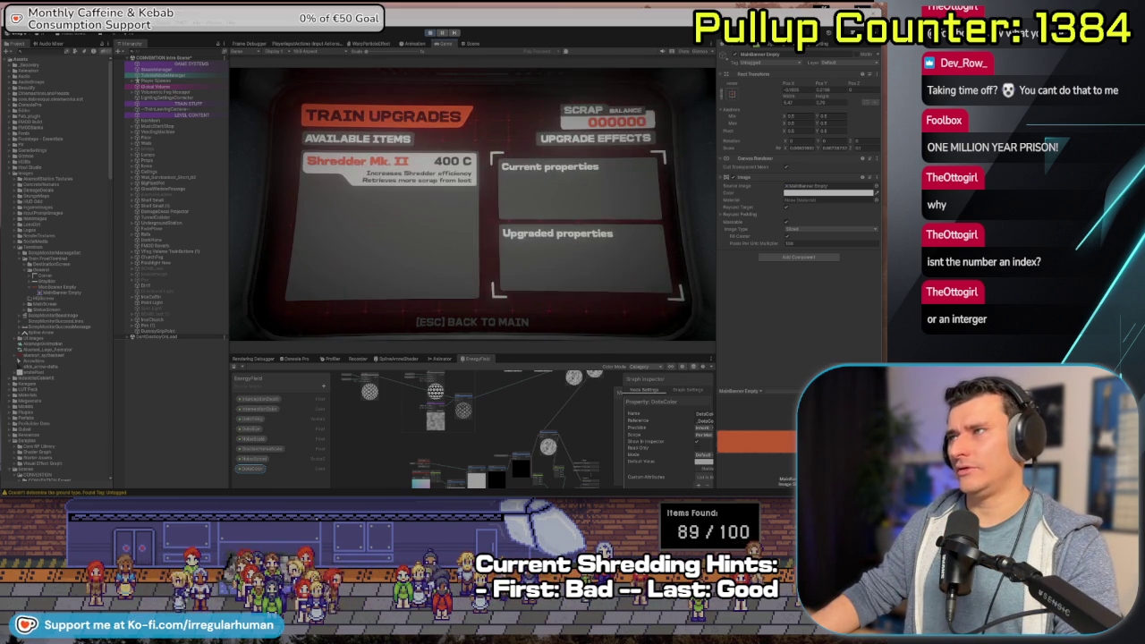
pyautogui.press('Escape')
pyautogui.press('Up')
pyautogui.press('Up')
pyautogui.press('Up')
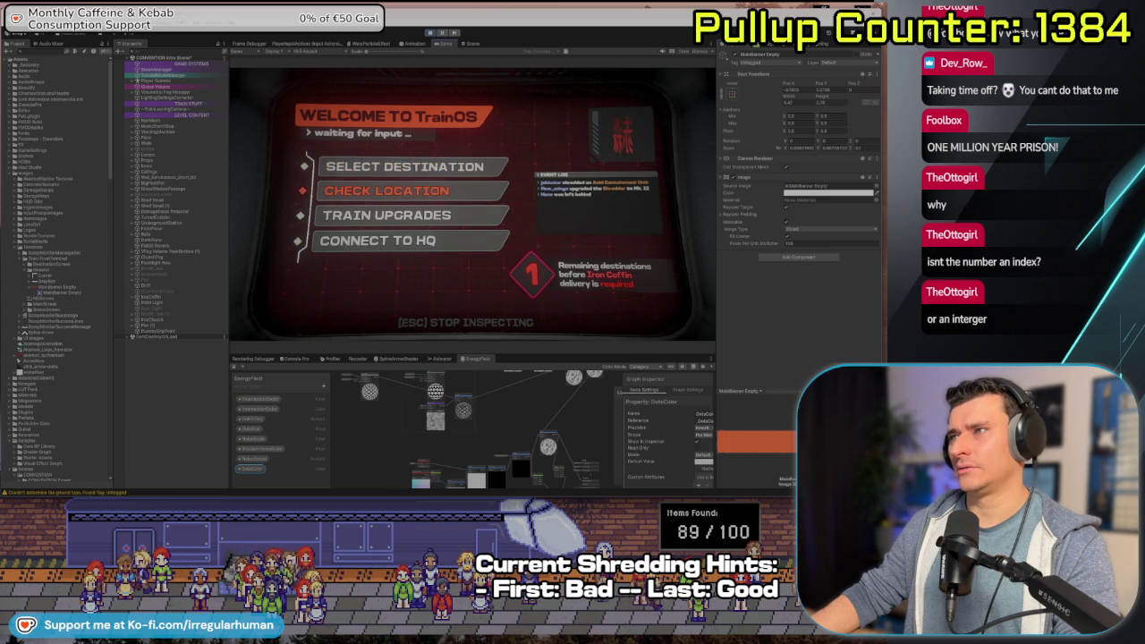
pyautogui.press('Return')
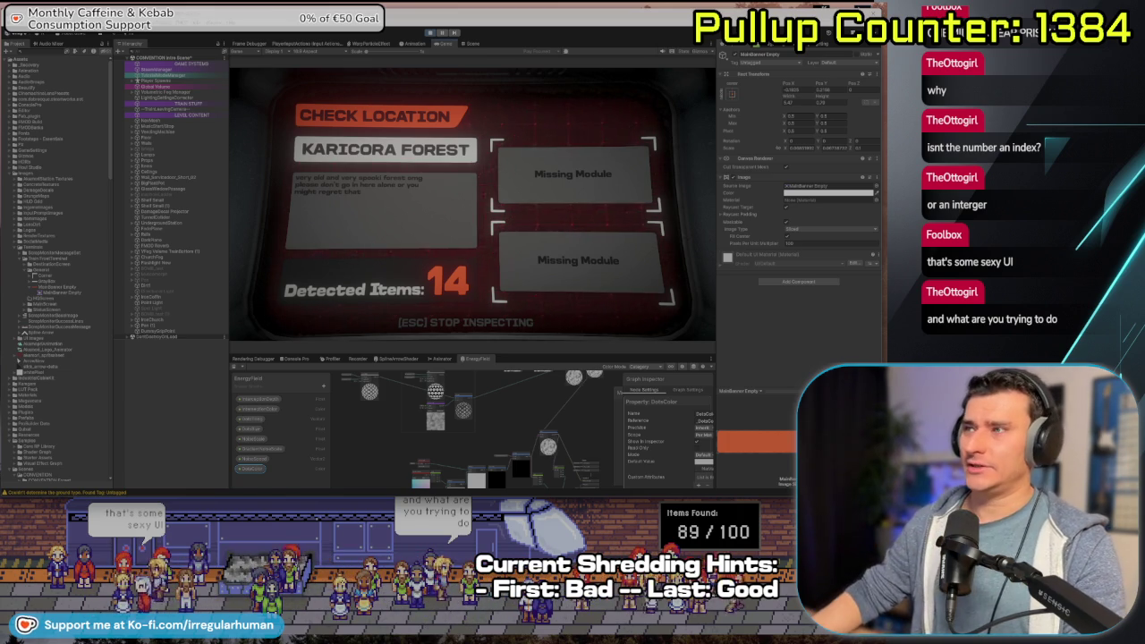
pyautogui.press('Escape')
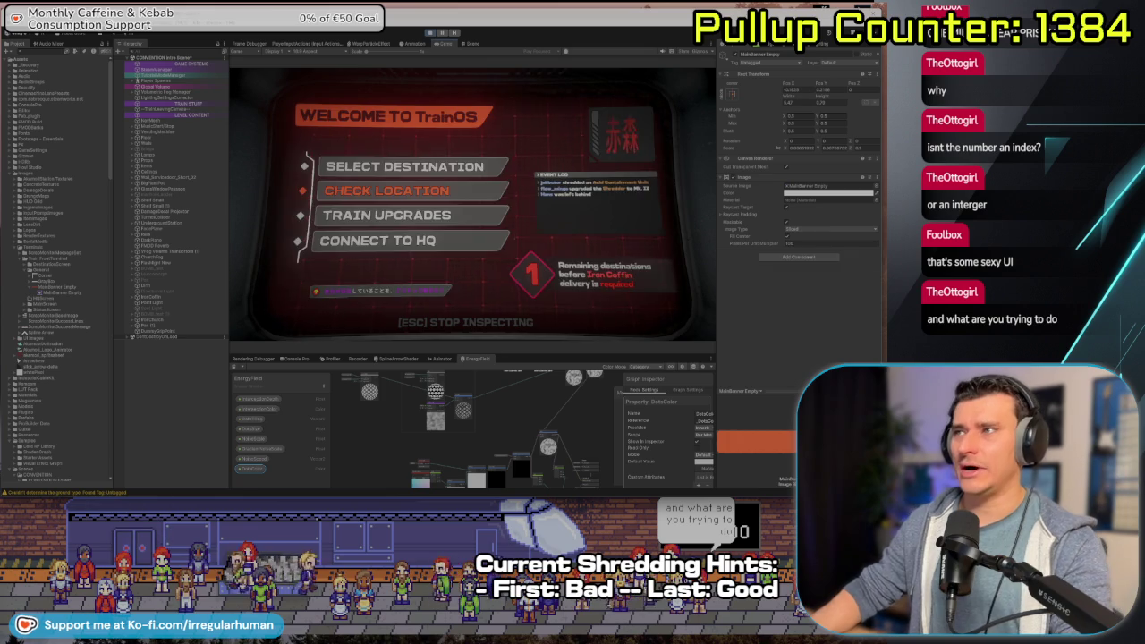
# - Revisit the Check Location, Select Destination, Train Upgrades and Connect to HQ pages
pyautogui.press('Return')
pyautogui.press('Escape')
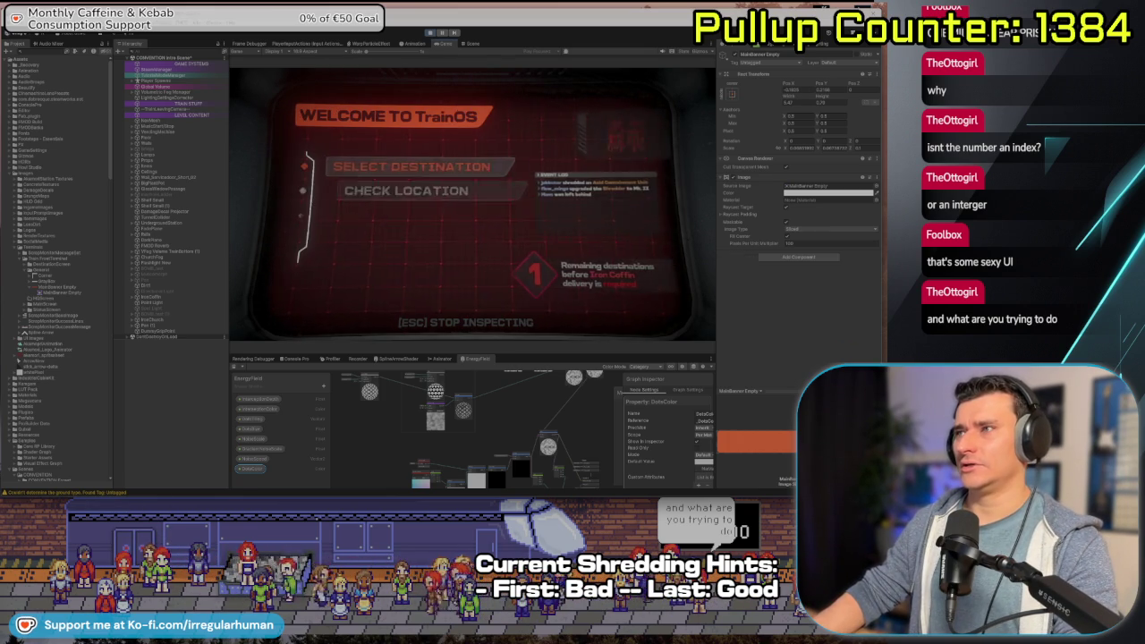
pyautogui.press('Return')
pyautogui.press('Escape')
pyautogui.press('Down')
pyautogui.press('Down')
pyautogui.press('Return')
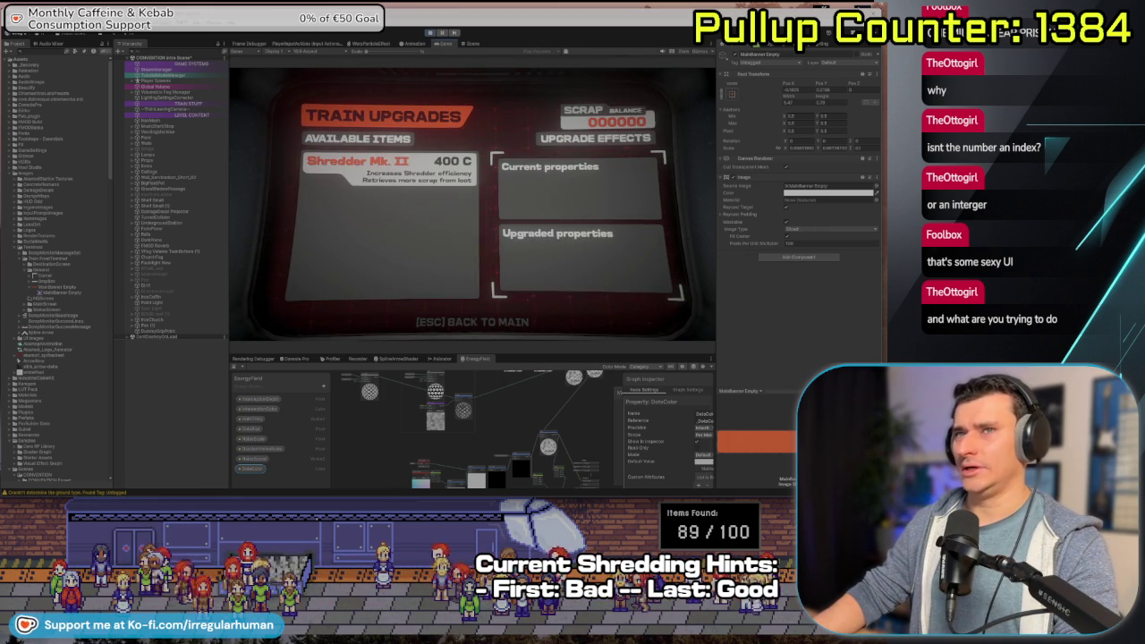
pyautogui.press('Escape')
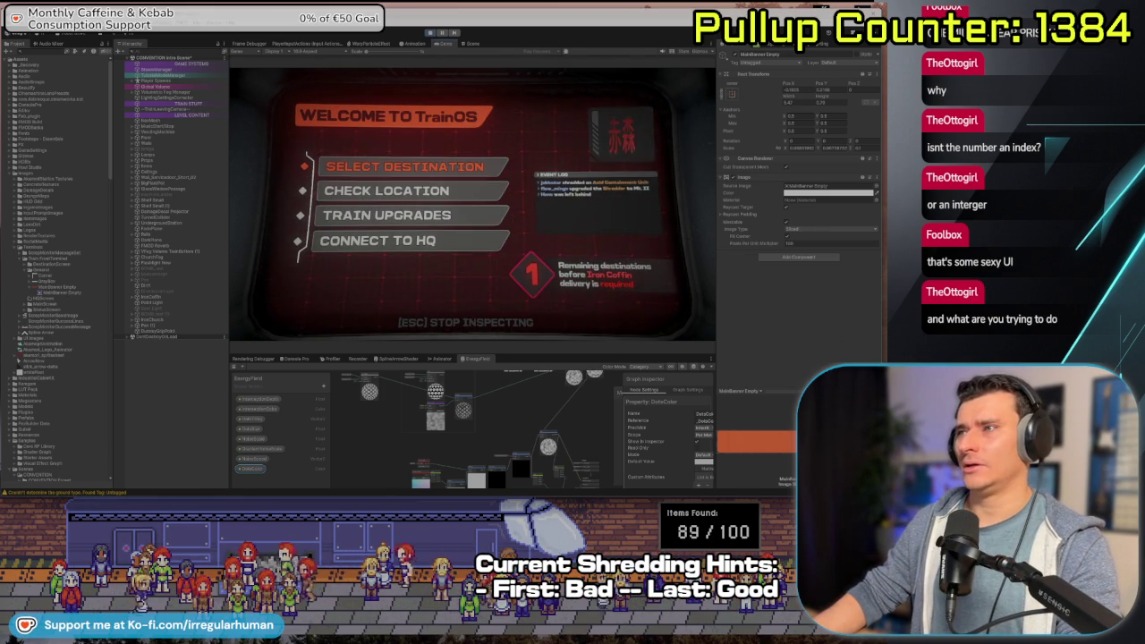
pyautogui.press('Up')
pyautogui.press('Return')
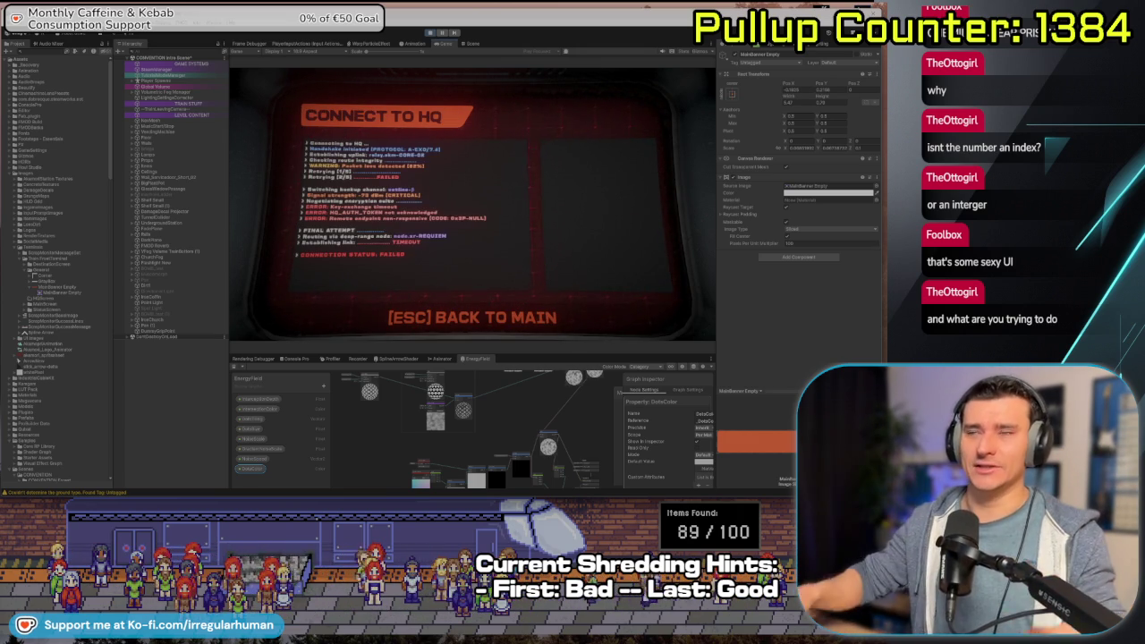
pyautogui.press('Escape')
# - Browse the destination map down to AKAMORI Outpost, exit the terminal, and stop play mode
pyautogui.press('Return')
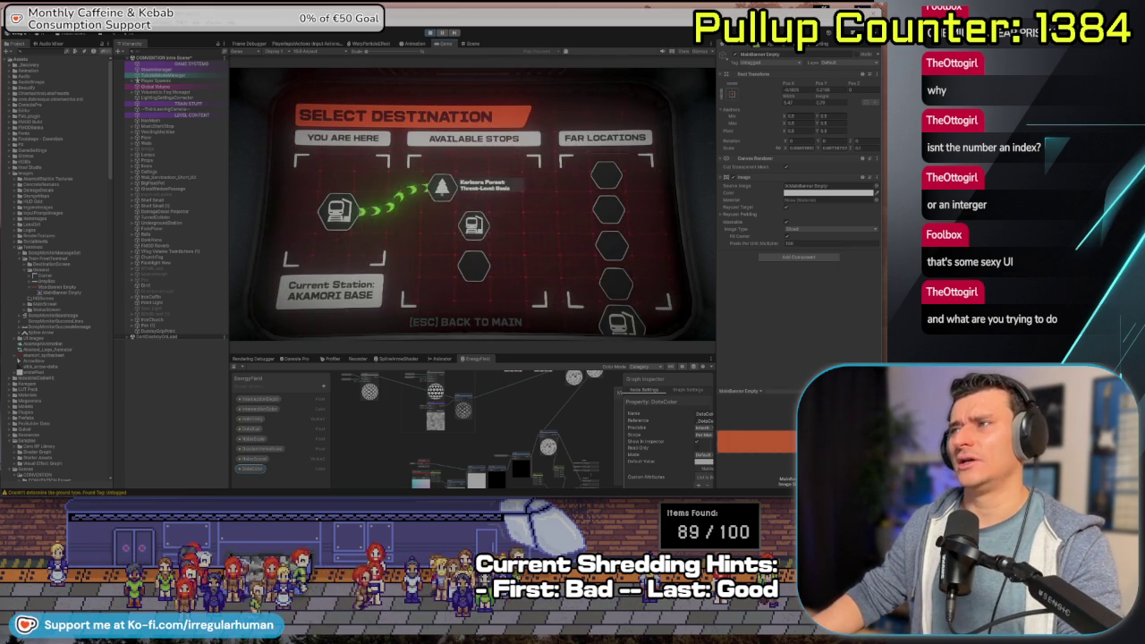
pyautogui.press('Down')
pyautogui.press('Down')
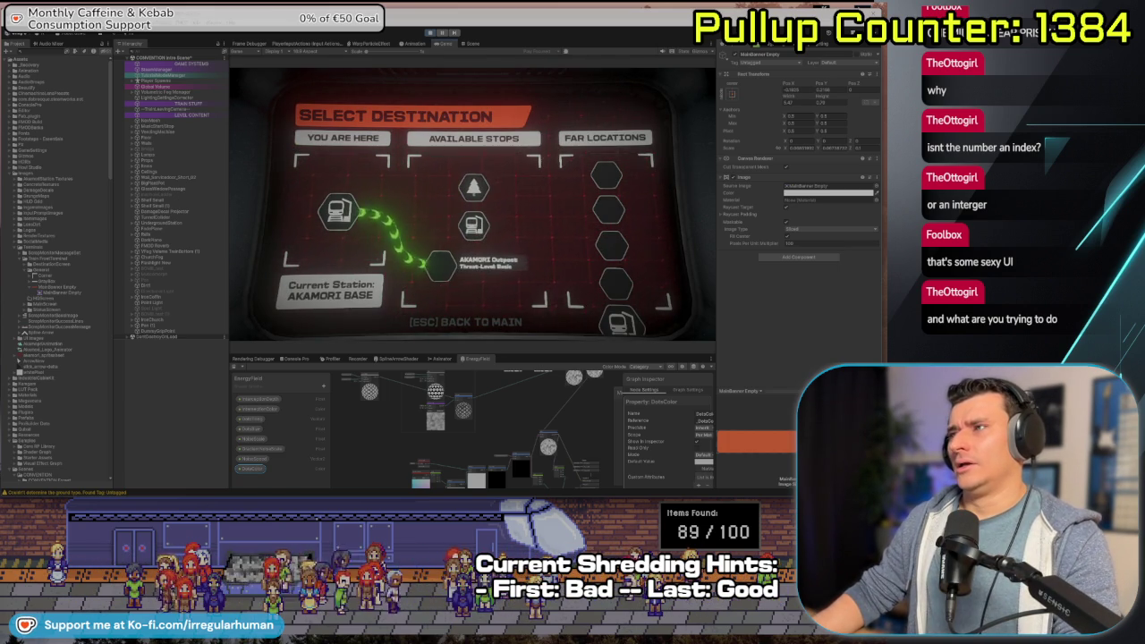
pyautogui.press('Escape')
pyautogui.press('Escape')
pyautogui.press('Escape')
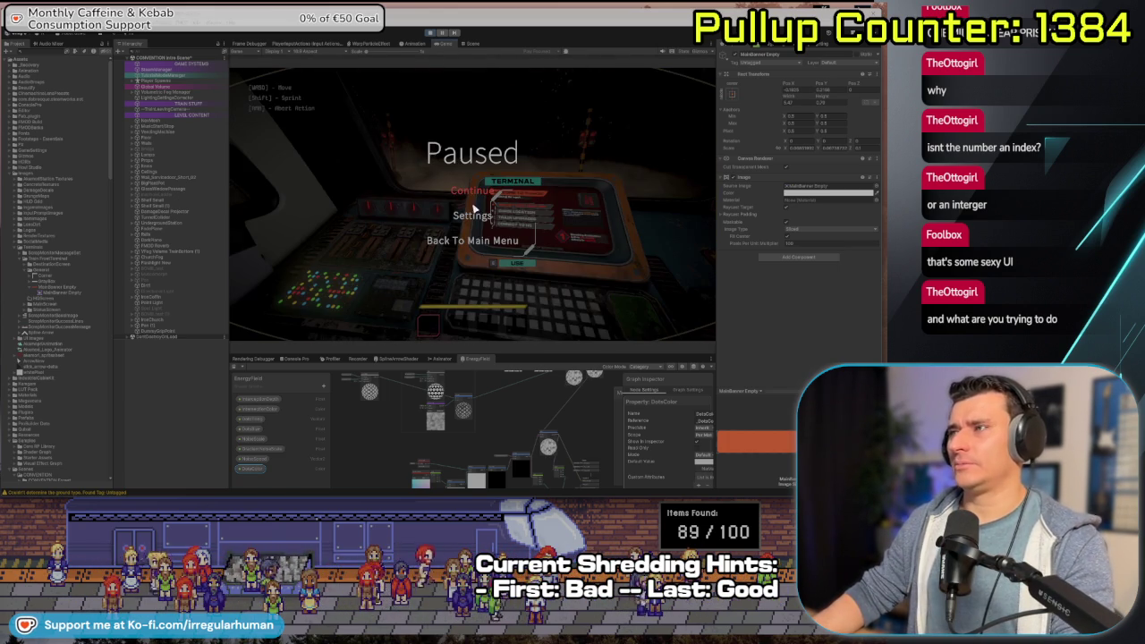
pyautogui.click(429, 33)
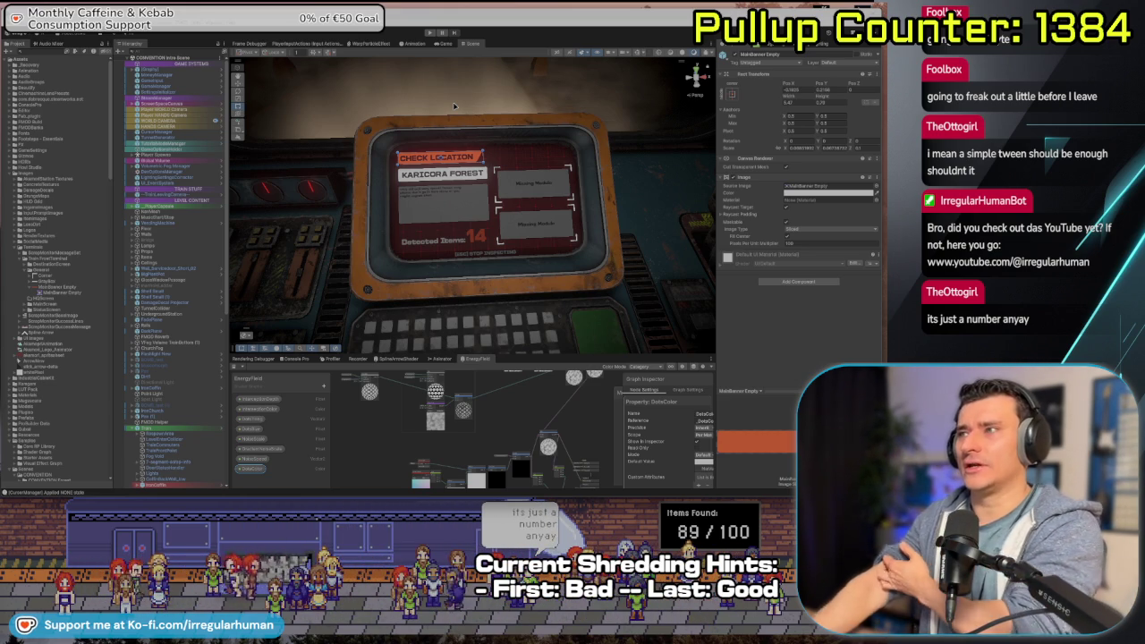
# - Select DetectedItemsBox in the Hierarchy and frame it in the Scene view
pyautogui.scroll(5, 404, 190)
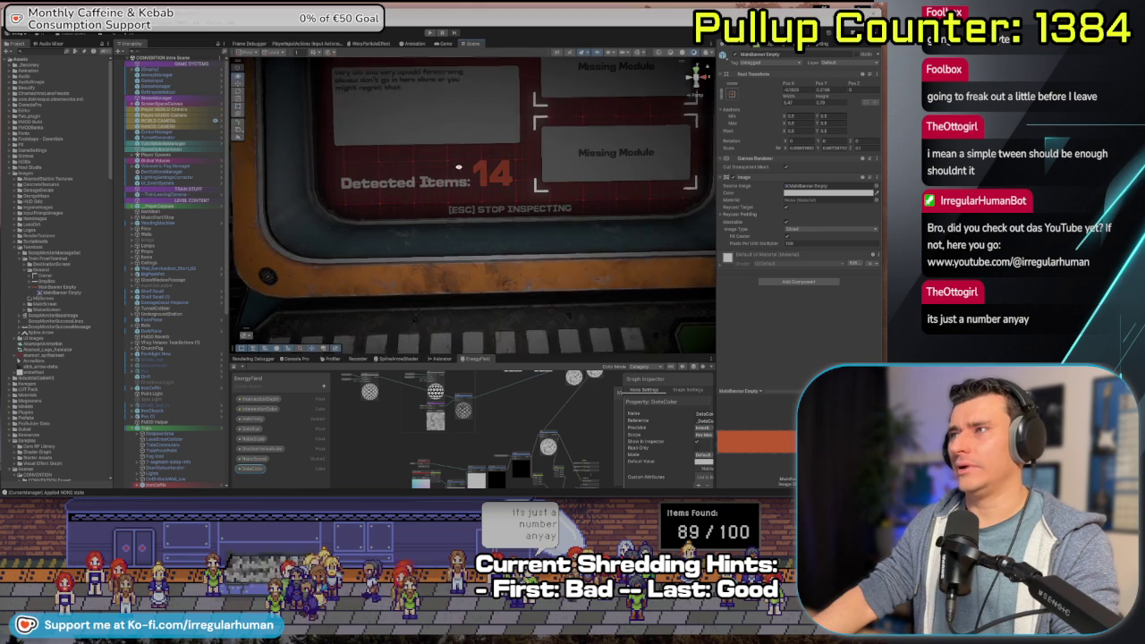
pyautogui.moveTo(327, 241); pyautogui.dragTo(339, 270)
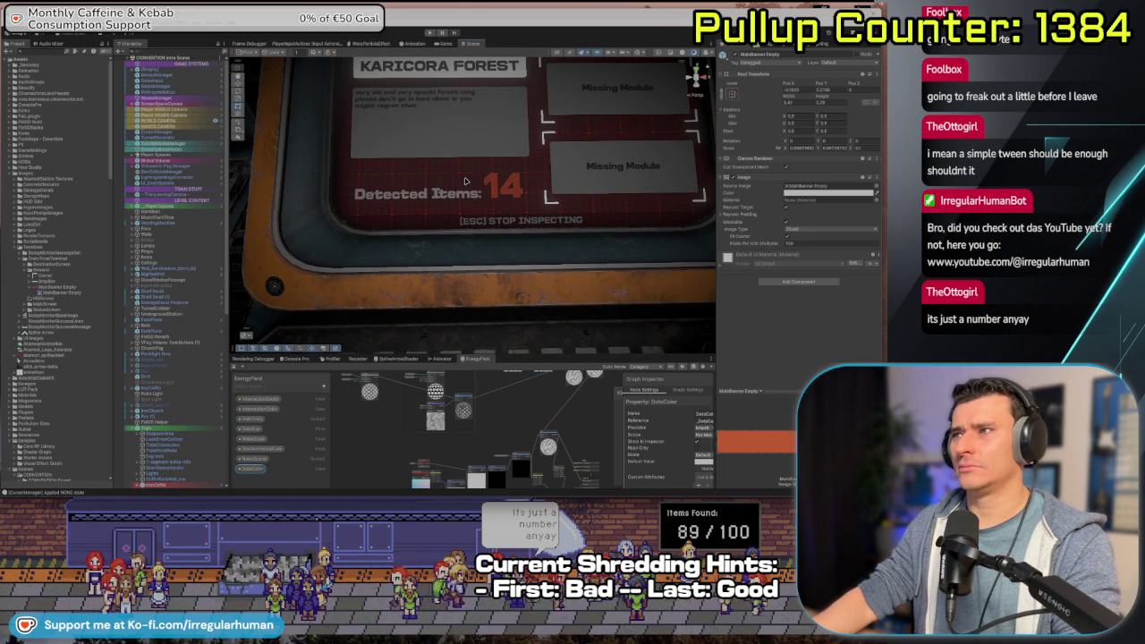
pyautogui.scroll(-5, 190, 472)
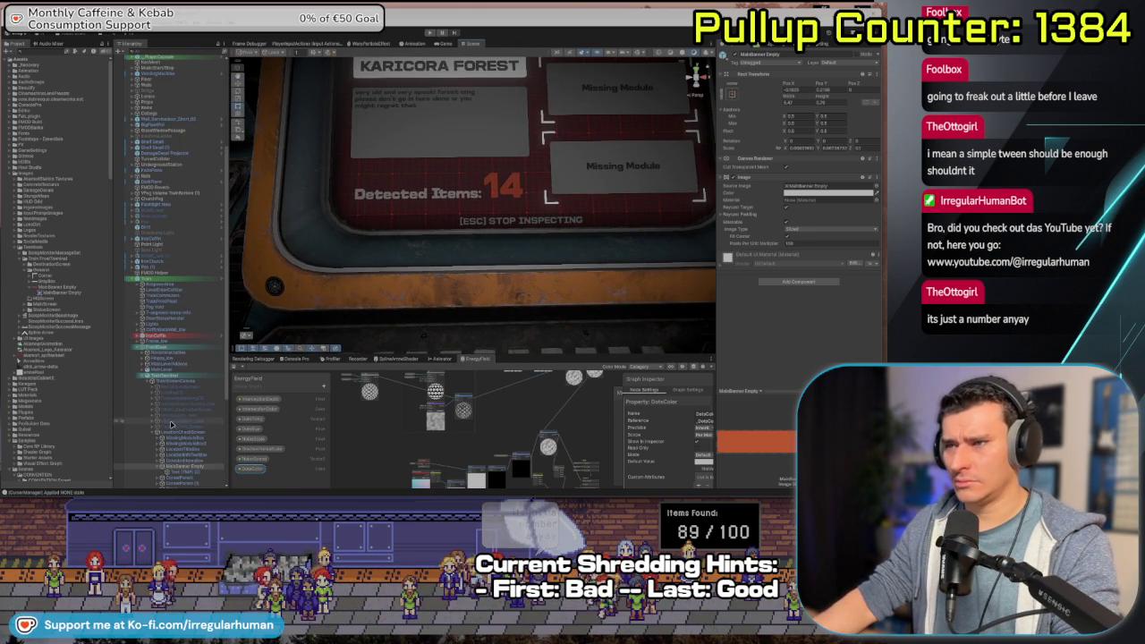
pyautogui.click(188, 461)
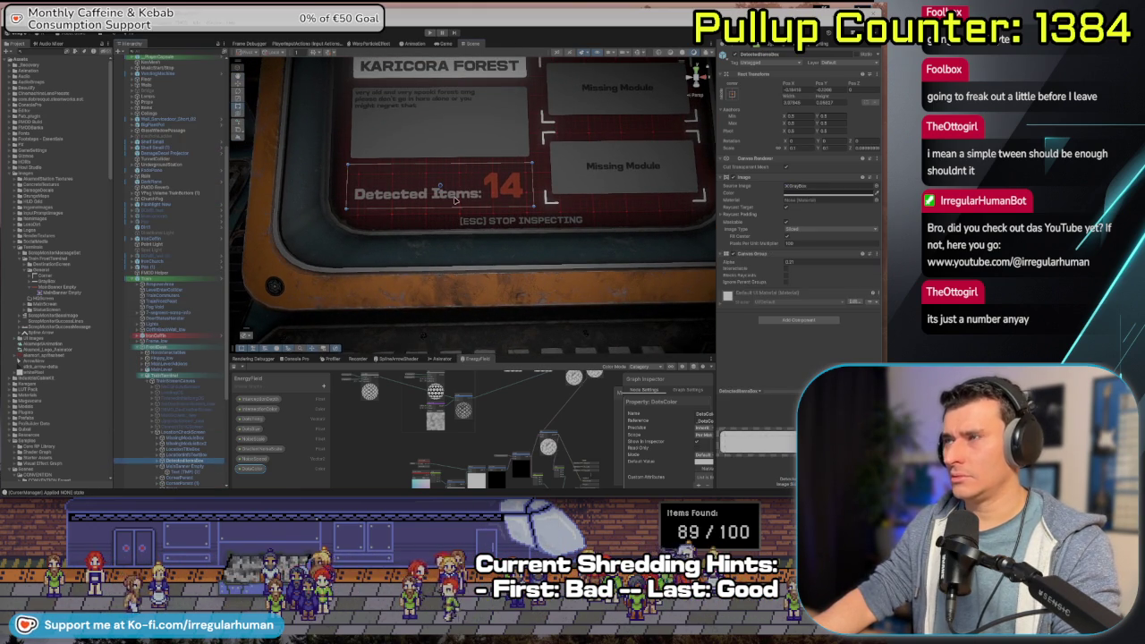
pyautogui.press('f')
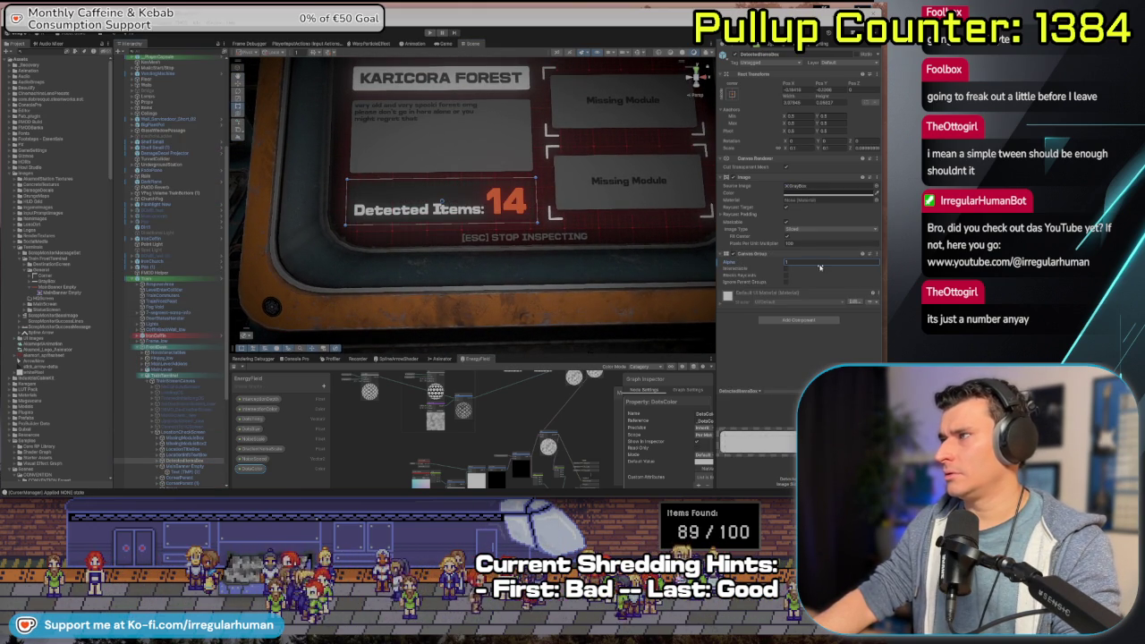
pyautogui.scroll(-2, 316, 270)
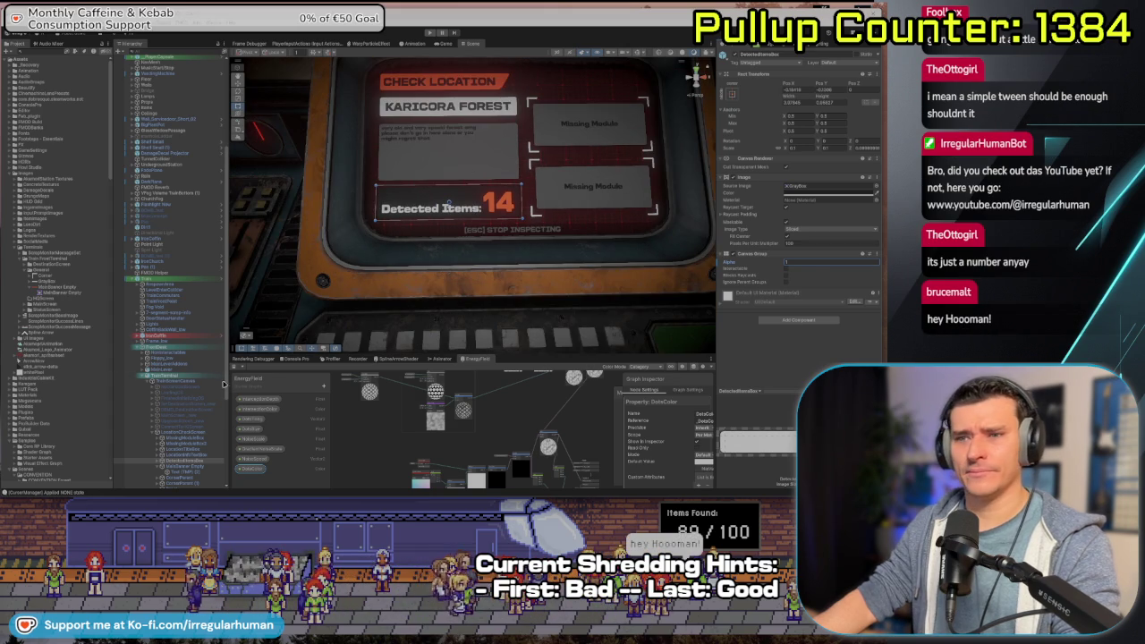